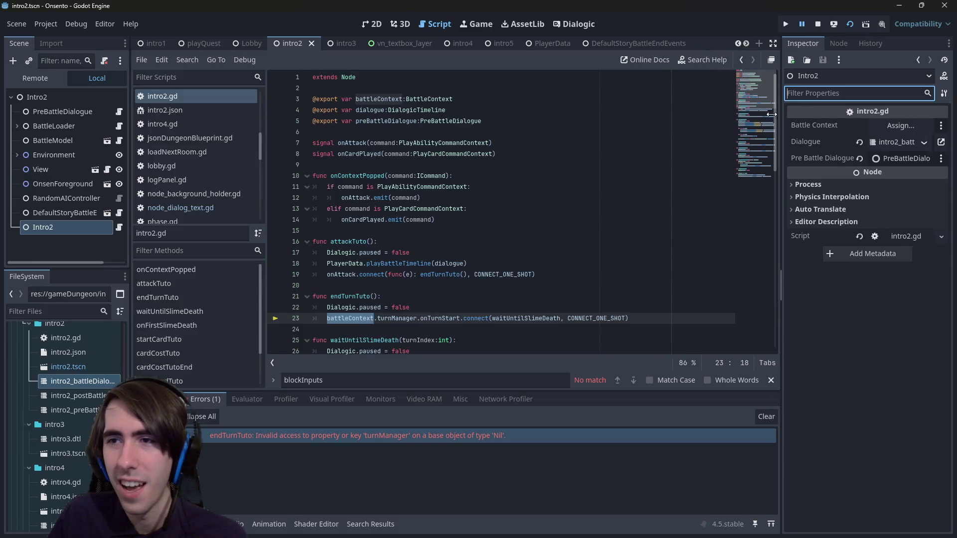
Assign BattleModel as intro2's Battle Context and save the scene.
left_click(891, 126)
double_click(477, 216)
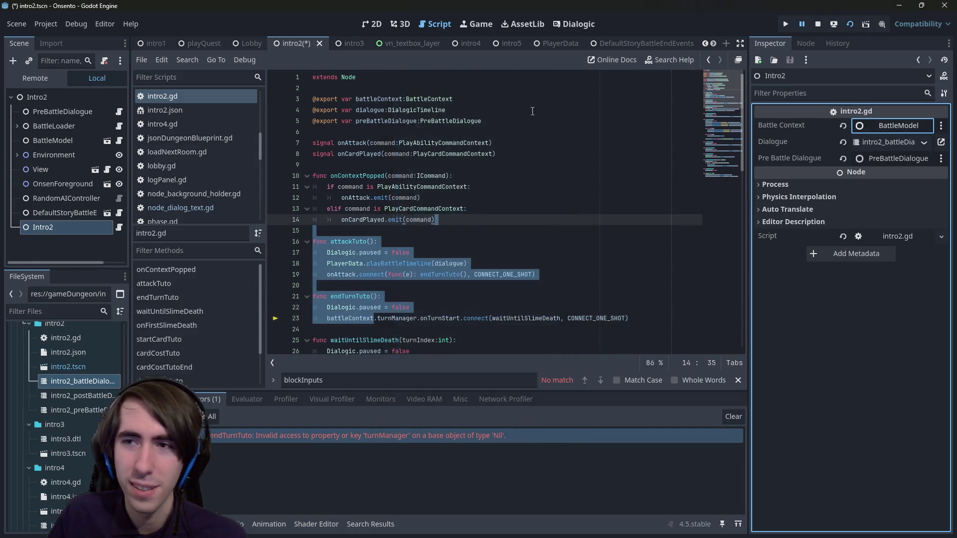
key("ctrl+s")
Stop the running game and run the playQuest scene instead.
left_click(820, 24)
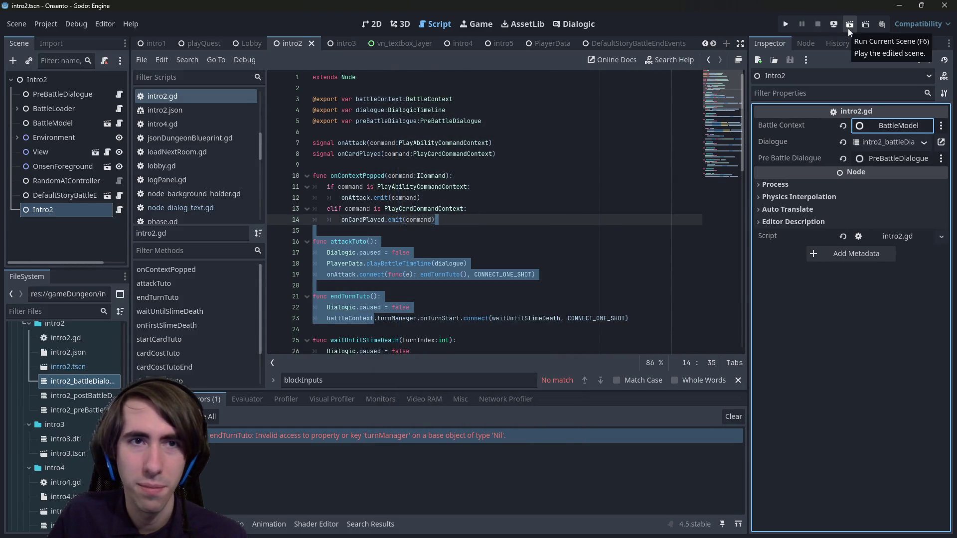
left_click(204, 43)
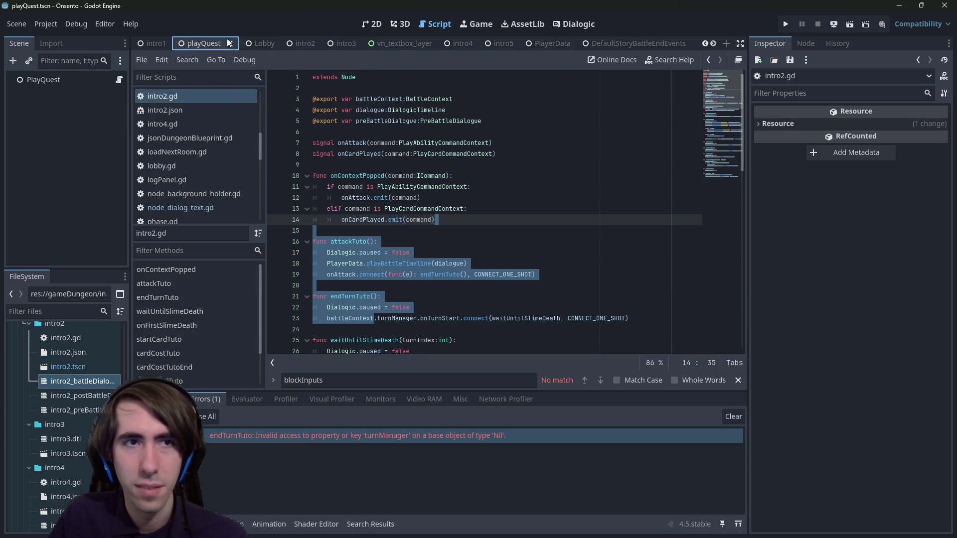
left_click(854, 24)
left_click(592, 148)
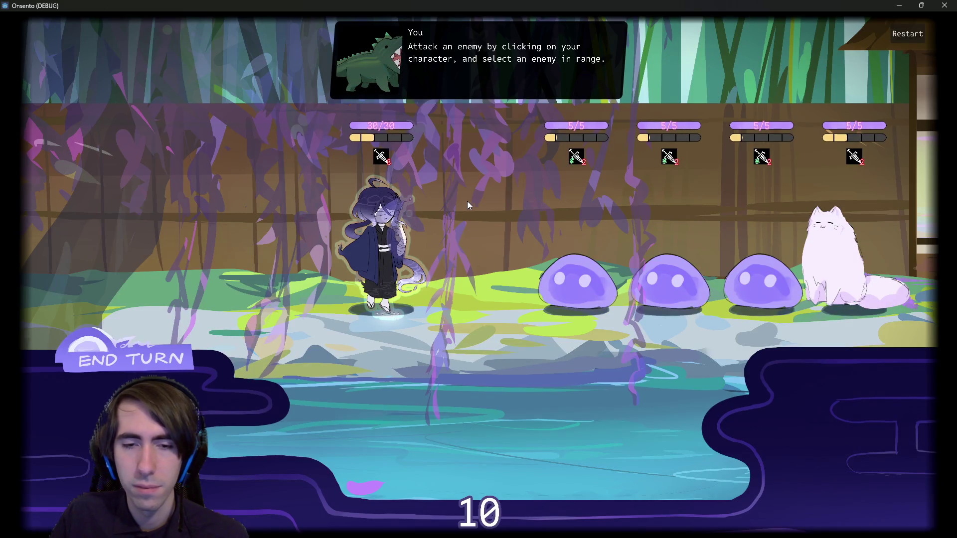
Attack the first slime with your character, cutting it to 2/5 HP, then minimize the game.
left_click(352, 214)
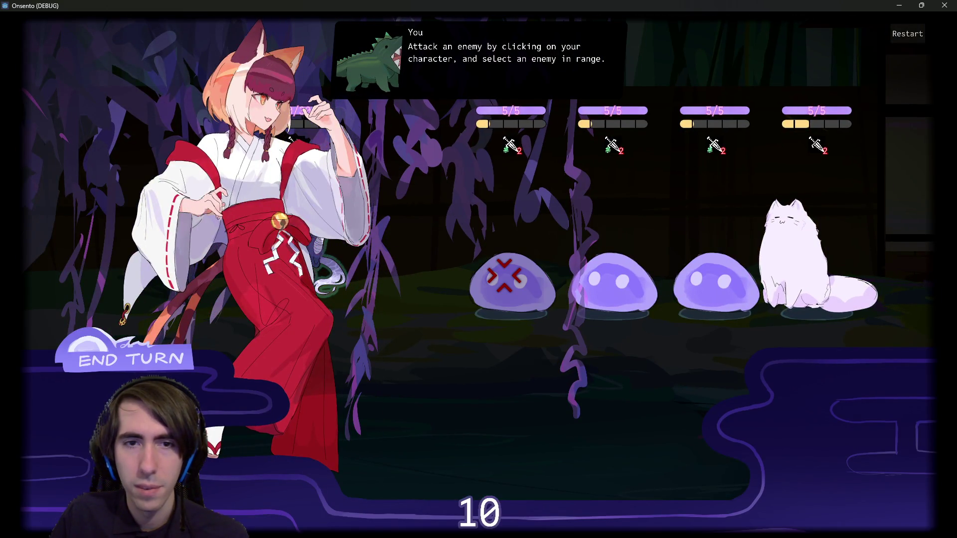
left_click(505, 276)
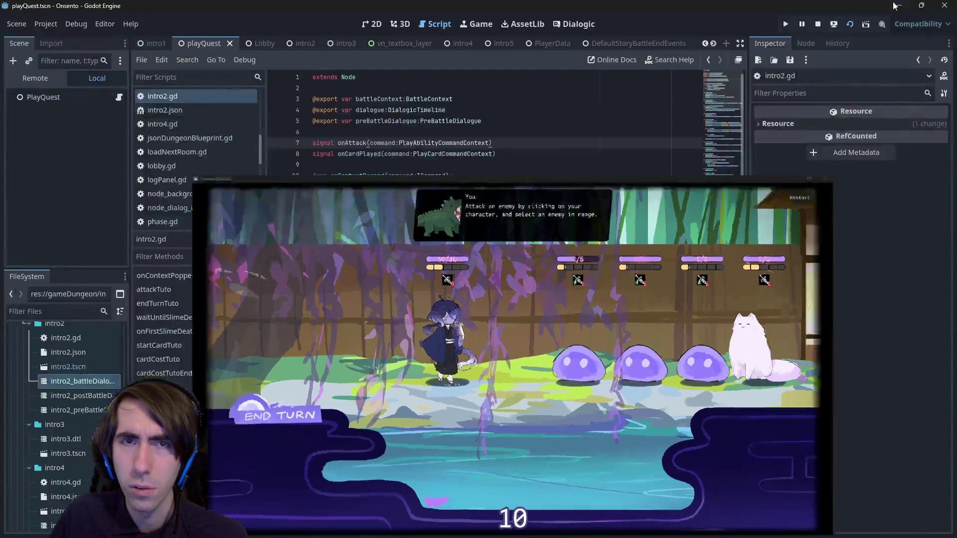
left_click(899, 5)
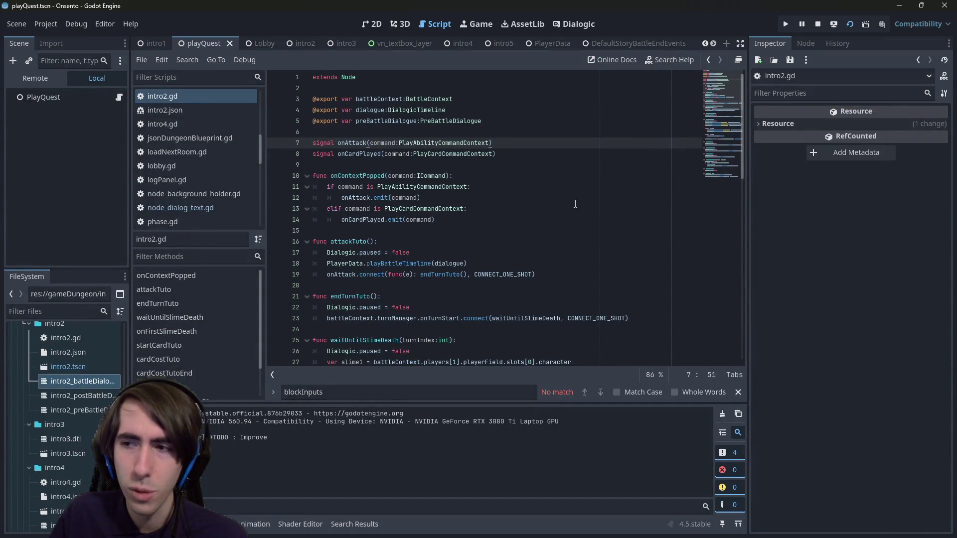
Copy the word Dialogic from line 17 and paste it onto a new line 18.
left_click(576, 195)
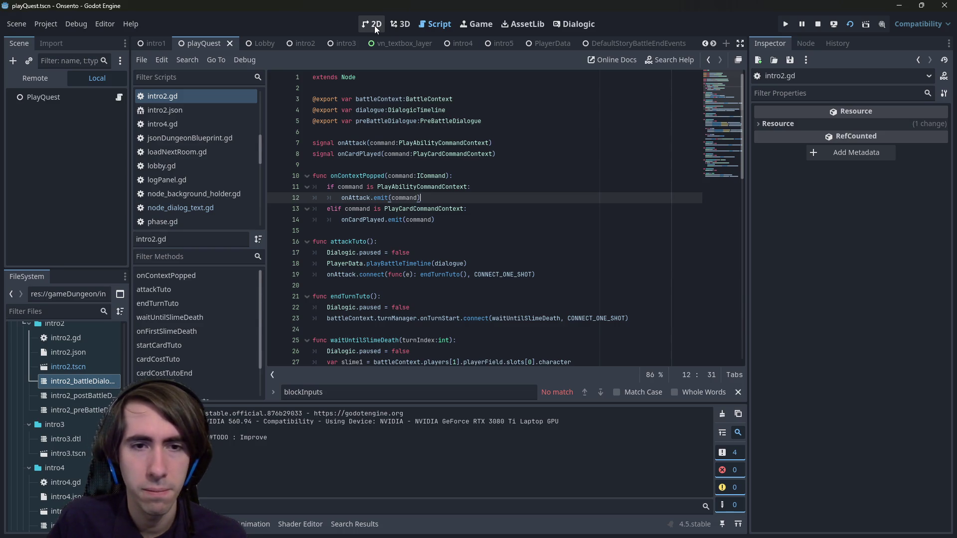
double_click(344, 264)
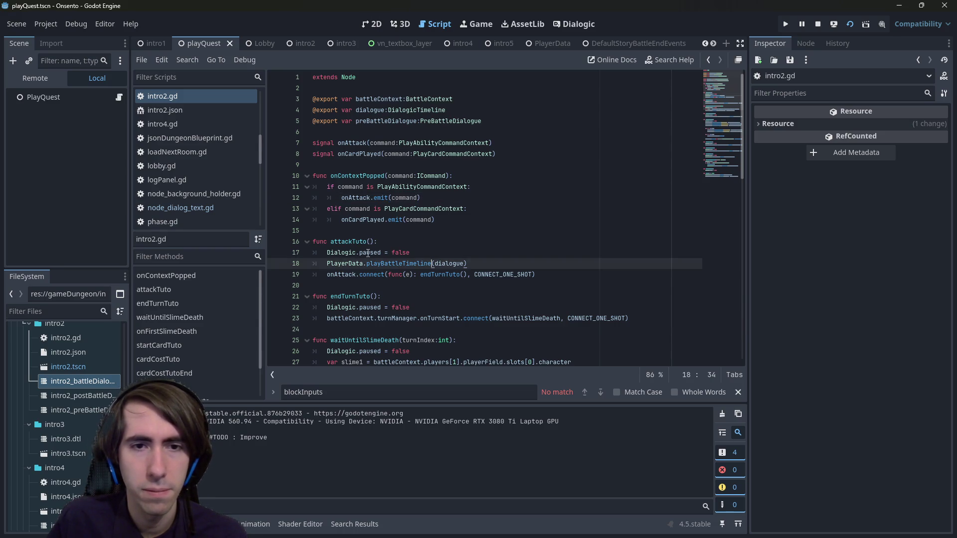
double_click(341, 252)
key("ctrl+c")
key("End")
key("Return")
key("ctrl+v")
Type .skip after Dialogic, then trim it and browse Dialogic's members down to end_timeline.
type(".skip")
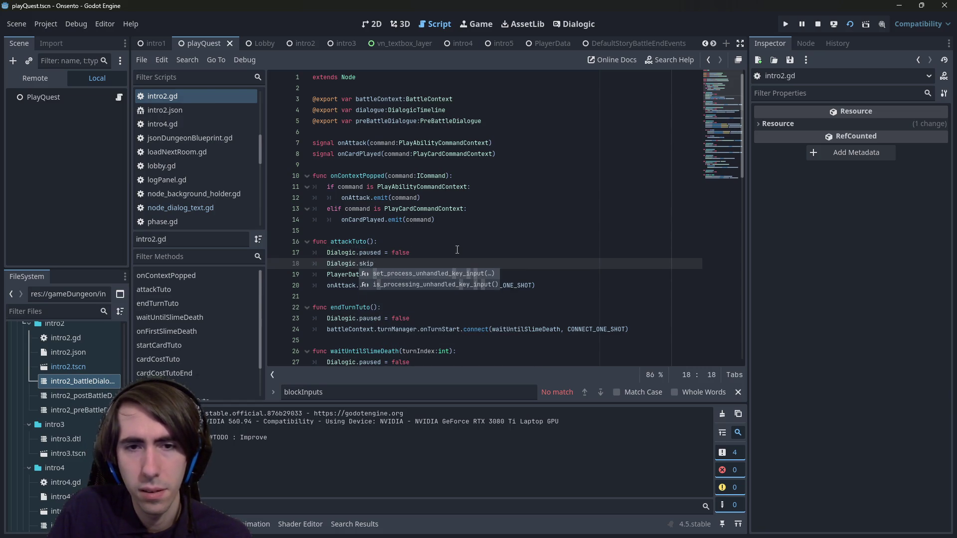
key("BackSpace")
key("BackSpace")
key("BackSpace")
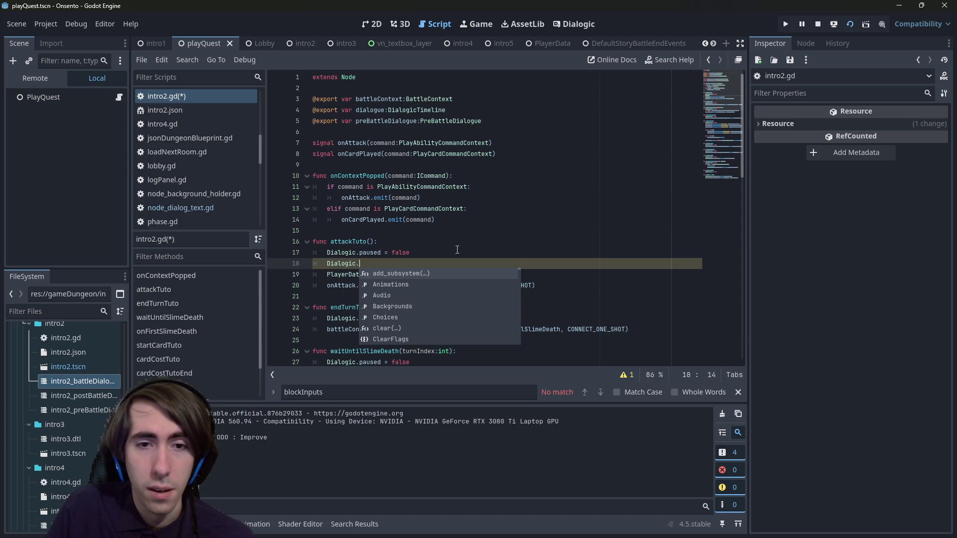
key("Down")
key("Down")
key("Down")
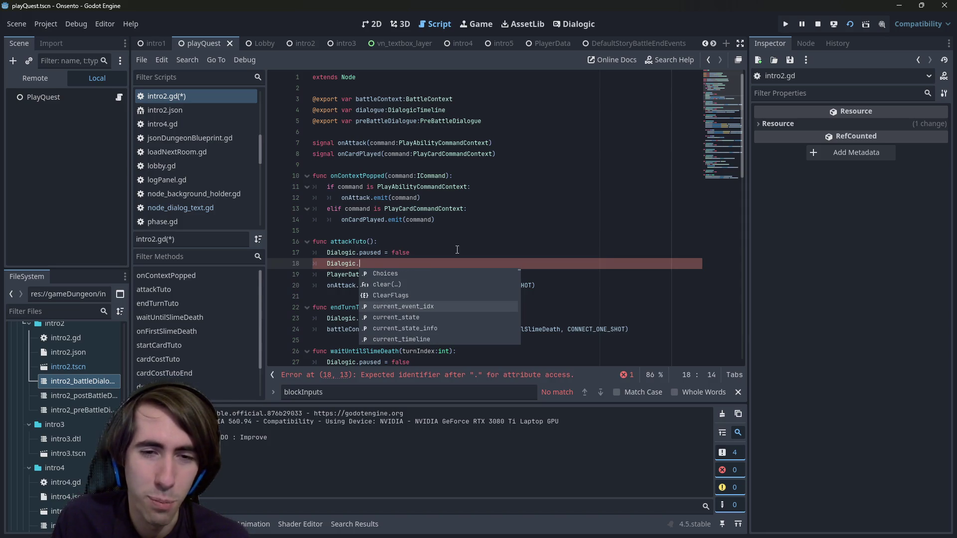
key("Down")
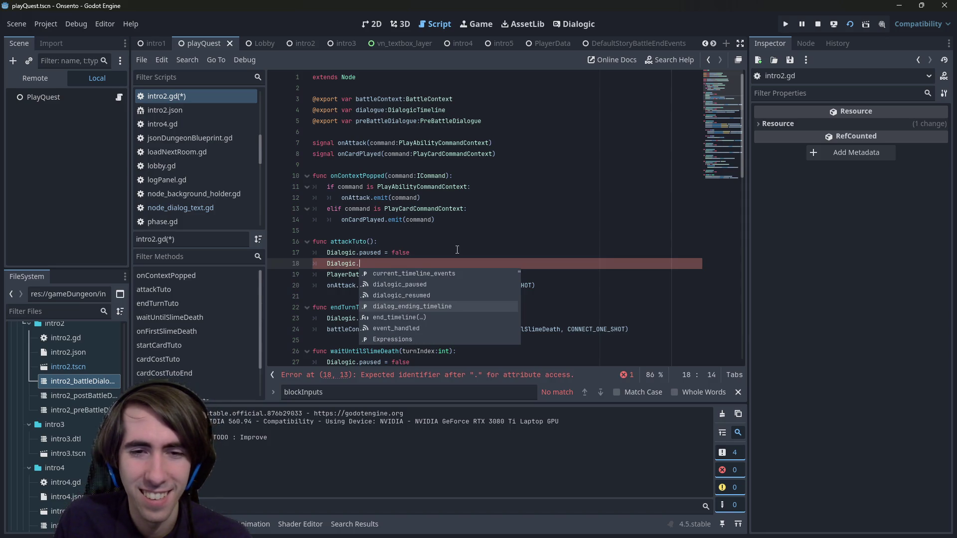
key("Down")
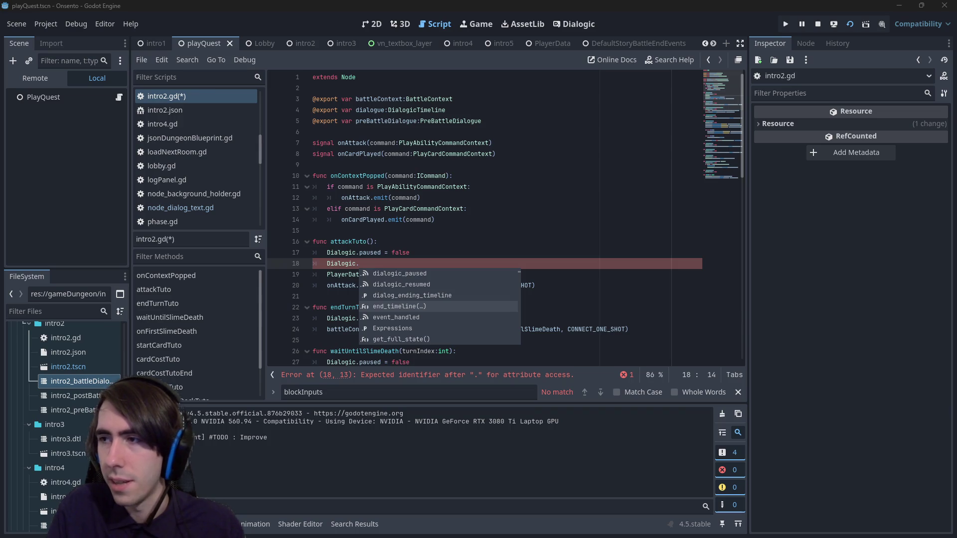
key("alt+Tab")
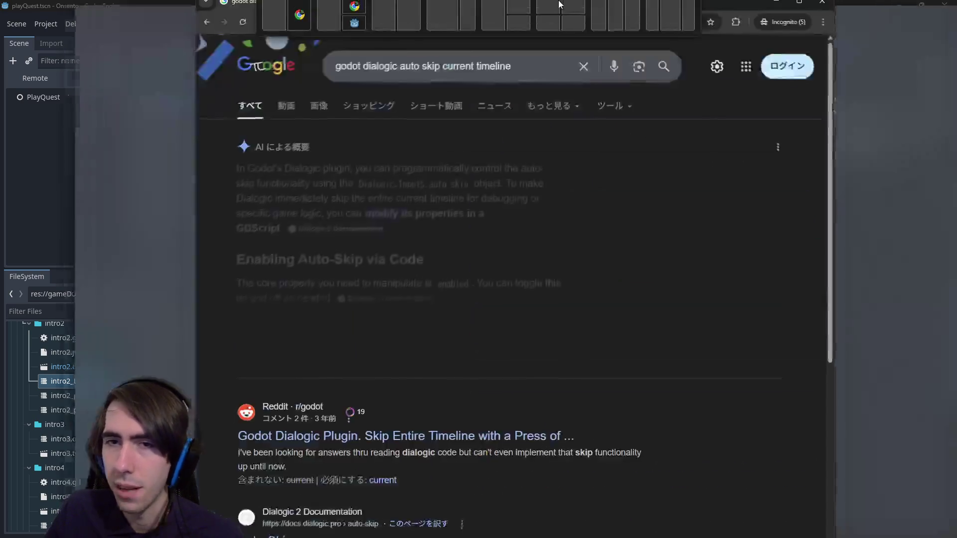
Change the Google query to 'godot dialogic auto skip current timeline line' and search.
left_click(392, 61)
key("ctrl+BackSpace")
type("t")
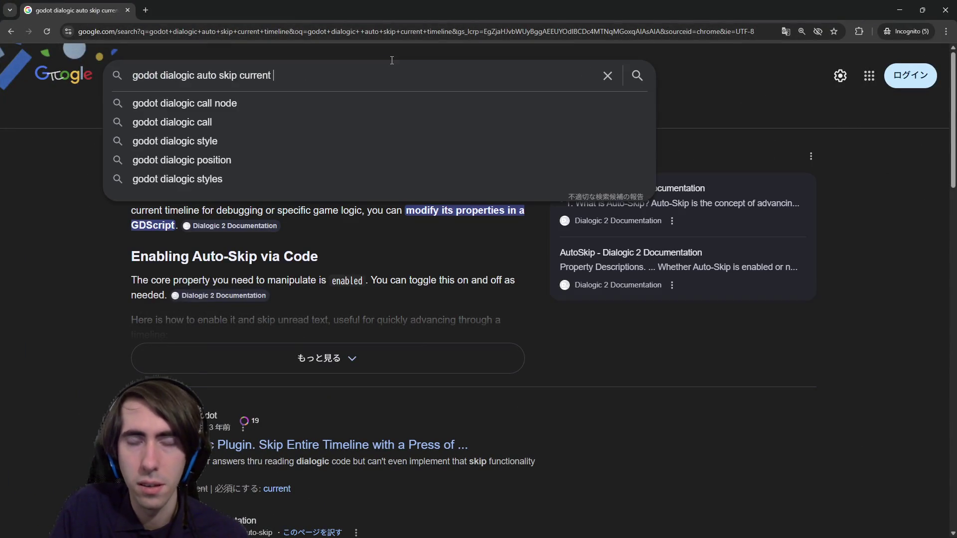
type("imeline line")
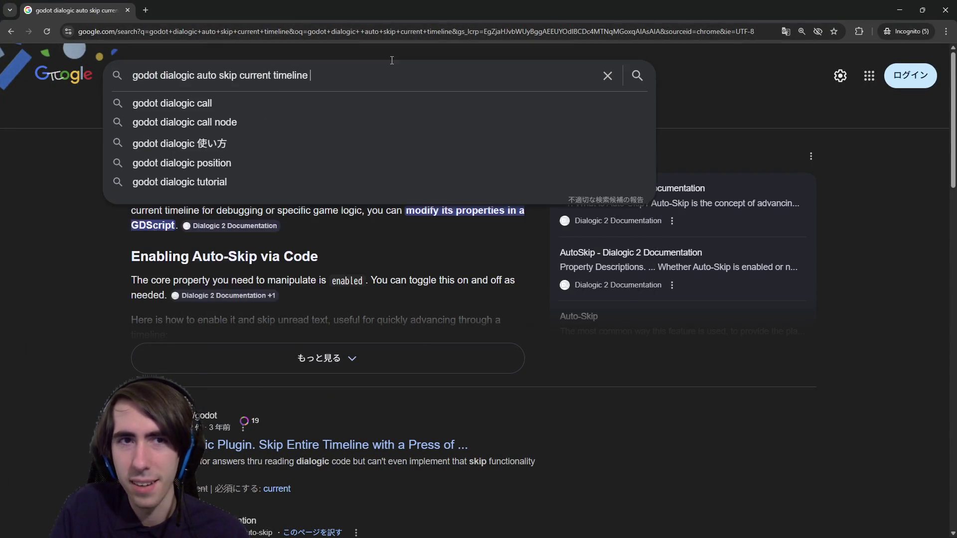
key("Return")
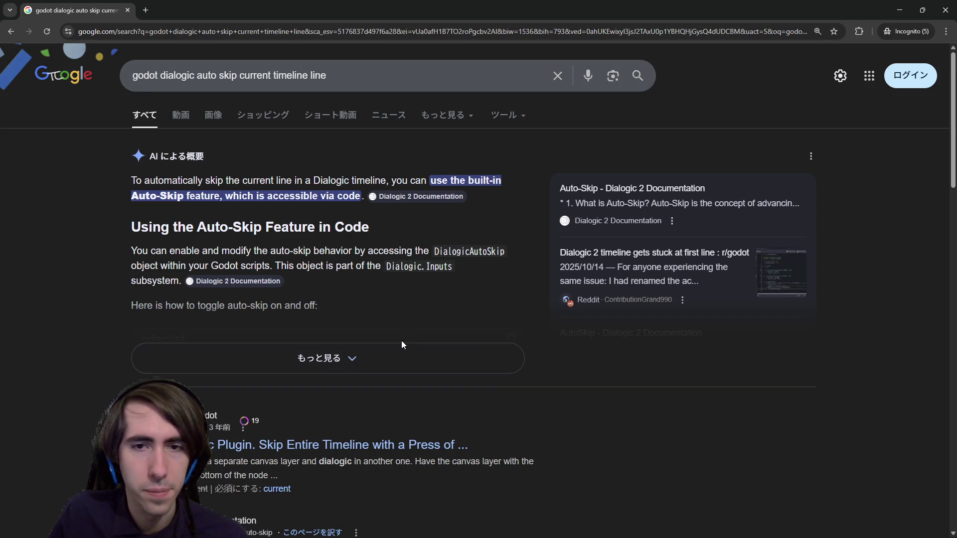
Expand the AI overview and read through its answer.
left_click_drag(328, 265, 401, 265)
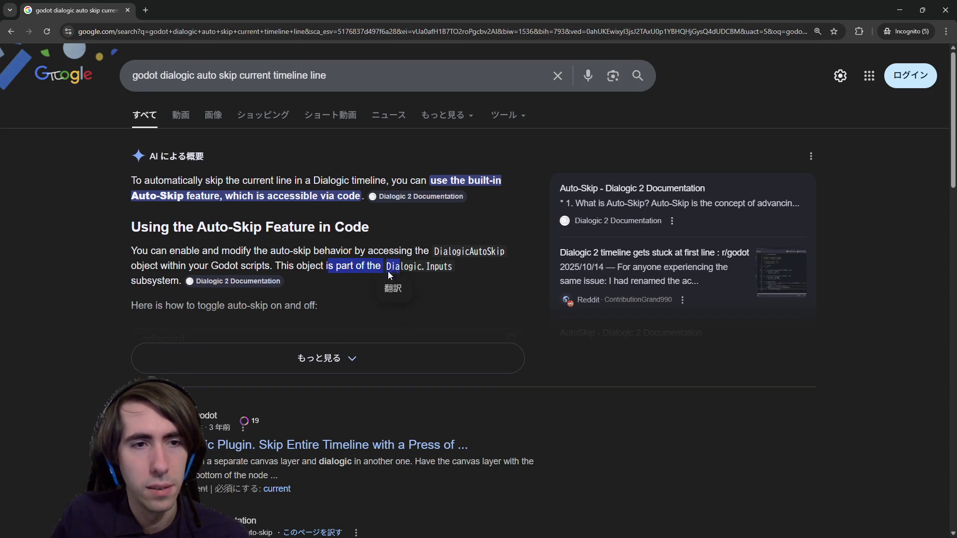
scroll(380, 275, "down", 1)
left_click(372, 308)
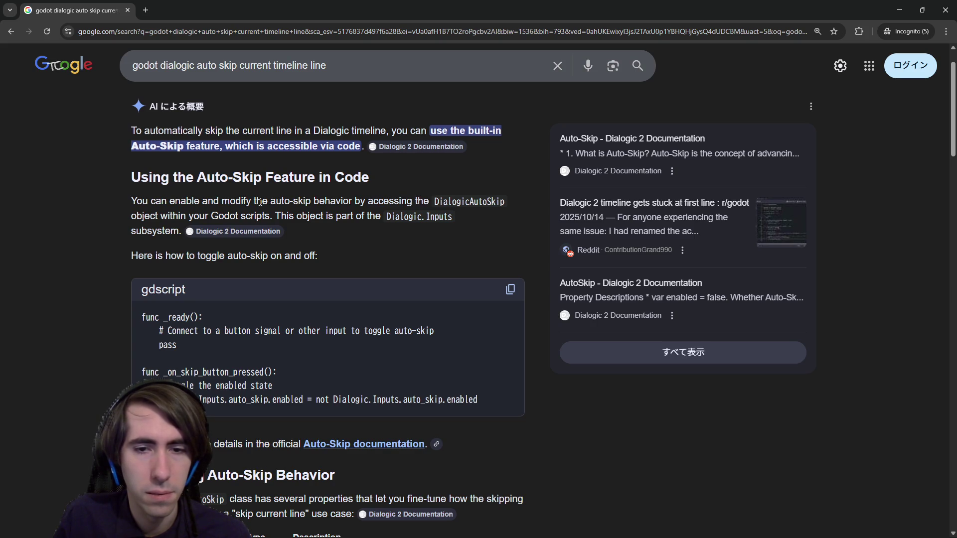
scroll(302, 251, "down", 5)
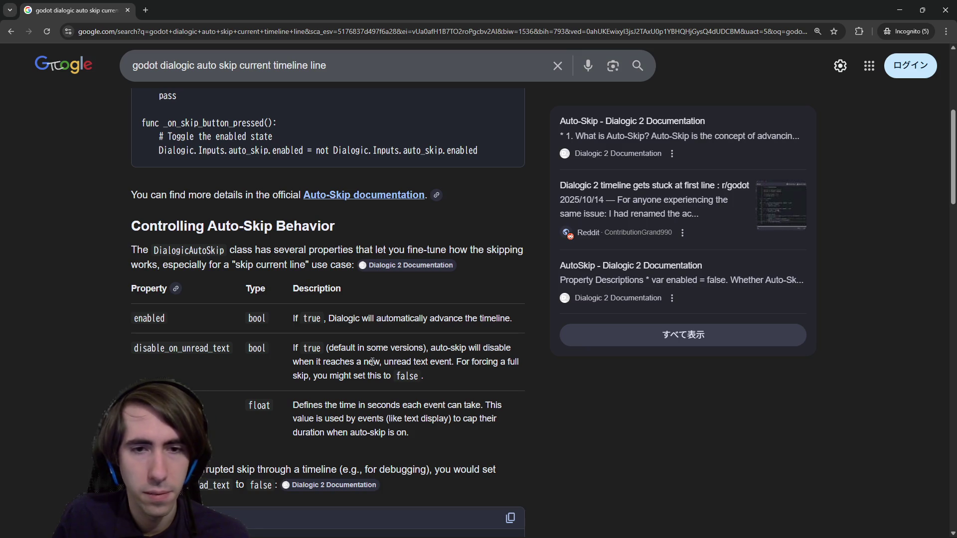
scroll(308, 373, "down", 3)
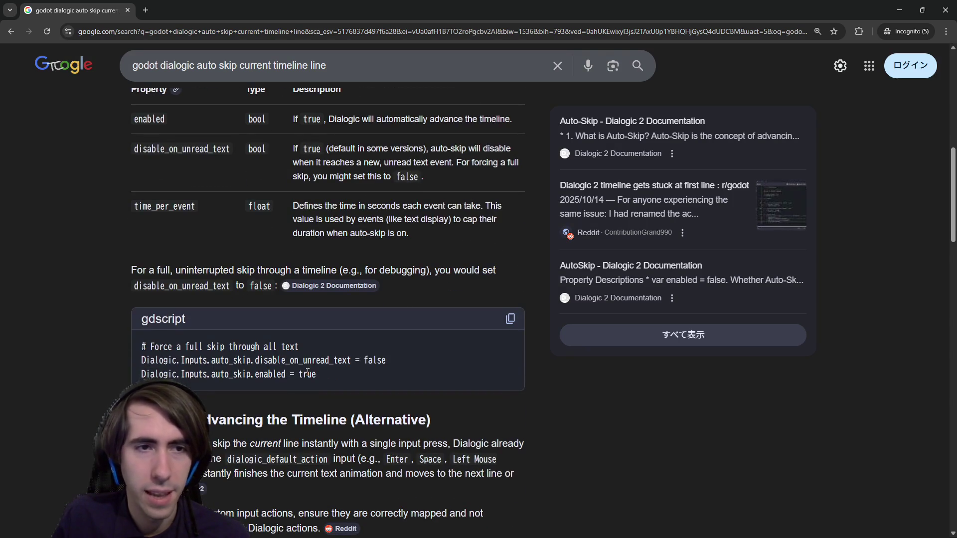
scroll(308, 373, "down", 3)
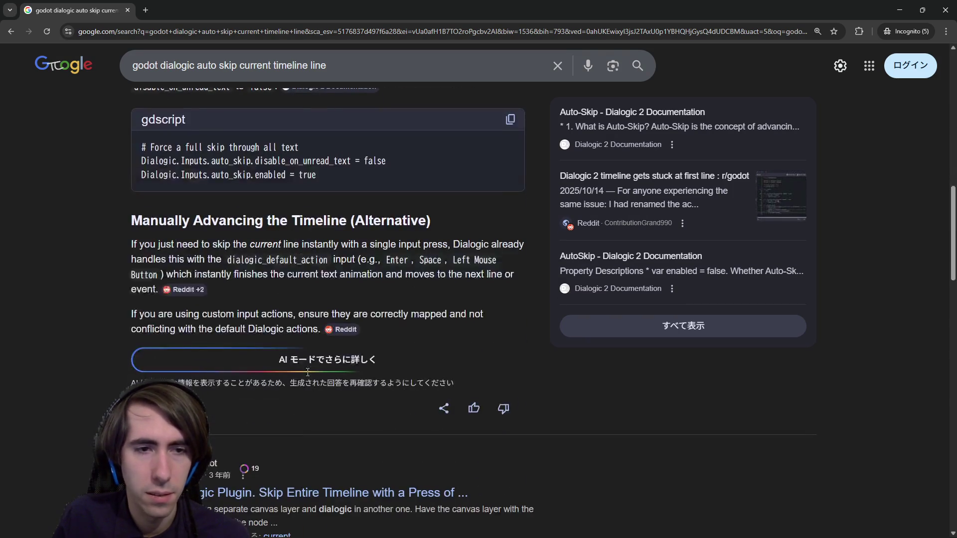
scroll(301, 367, "up", 2)
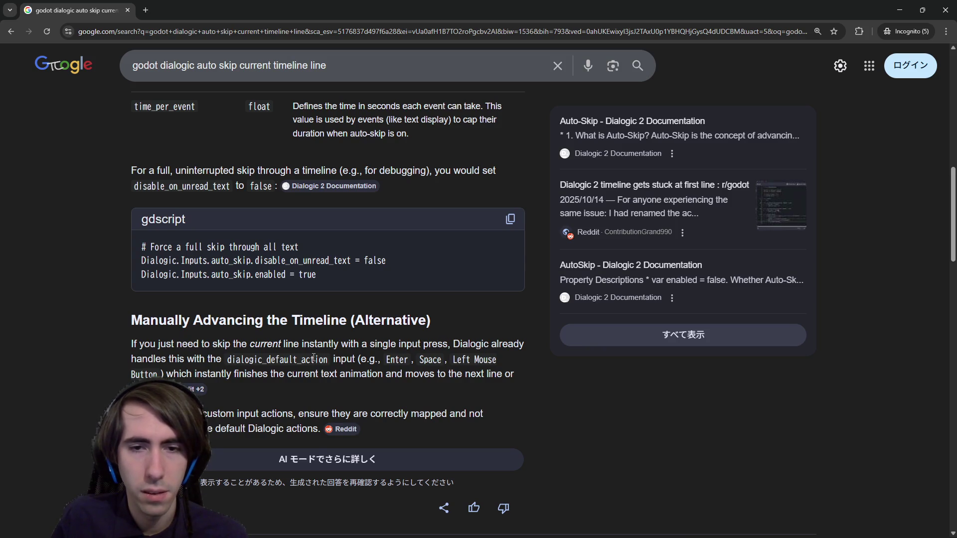
Copy the term dialogic_default_action from the AI overview.
double_click(314, 358)
right_click(314, 358)
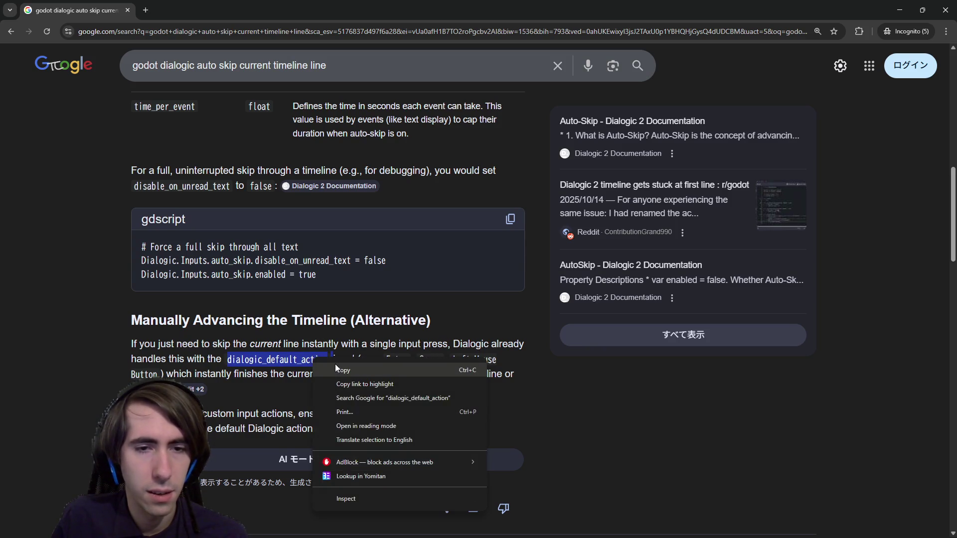
key("Escape")
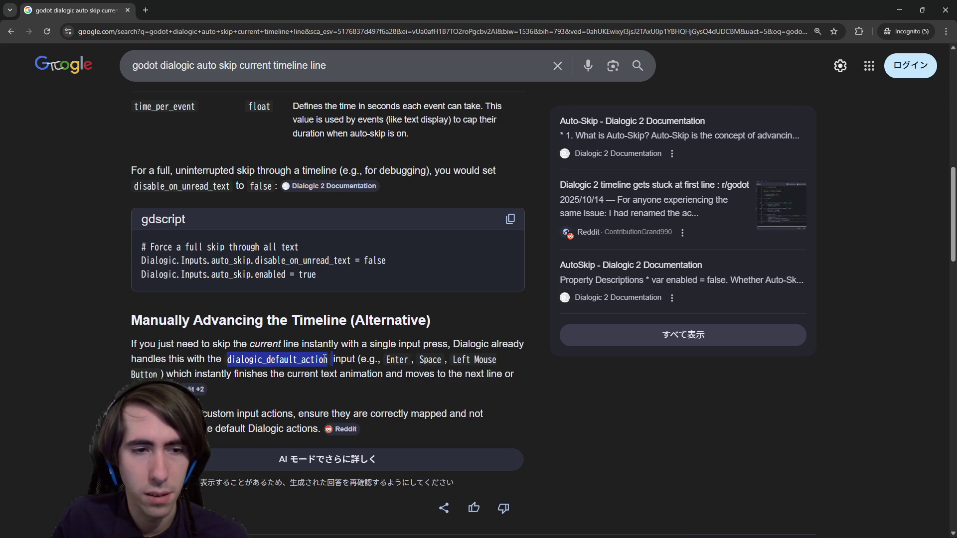
Scroll to the Reddit skip-timeline thread and open it in a background tab.
scroll(310, 427, "down", 1)
scroll(288, 409, "down", 1)
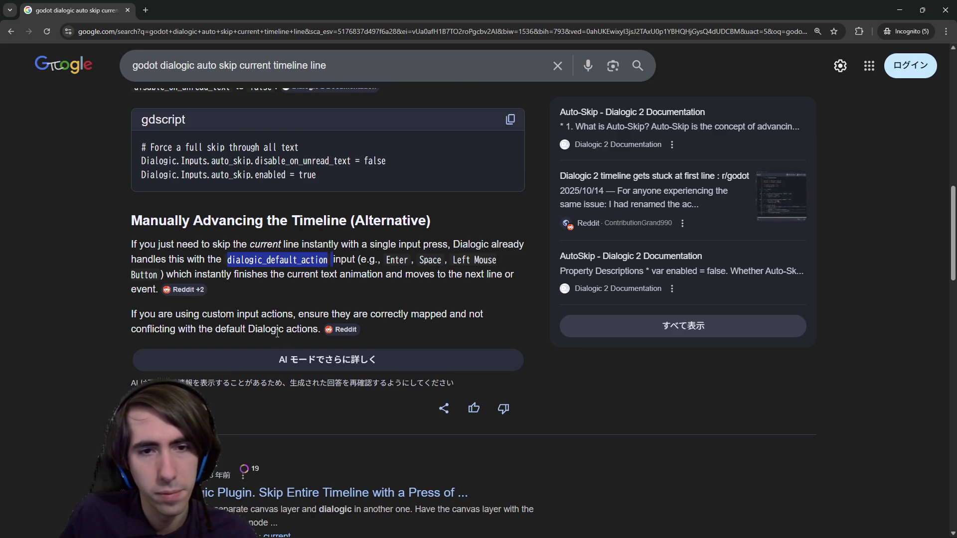
scroll(278, 333, "down", 1)
scroll(309, 344, "down", 2)
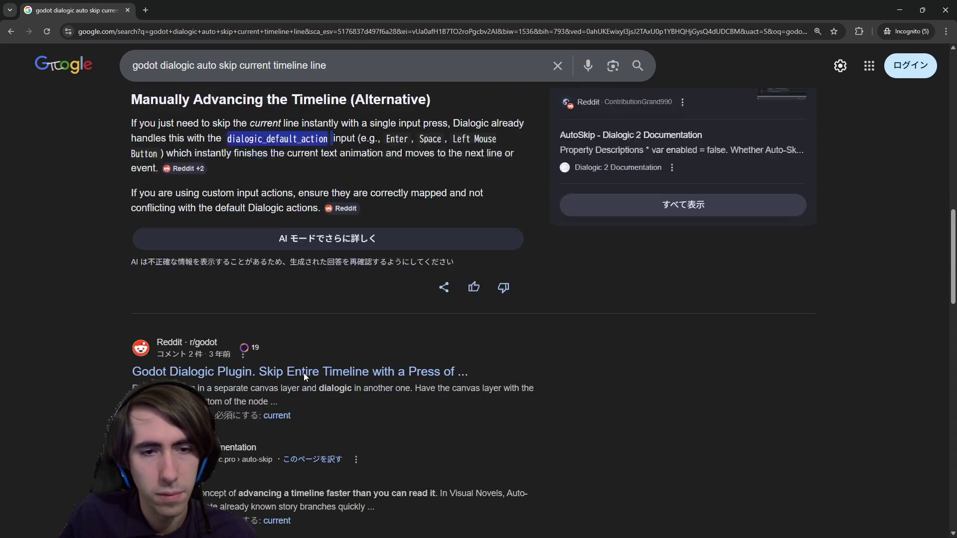
middle_click(315, 343)
scroll(349, 336, "up", 3)
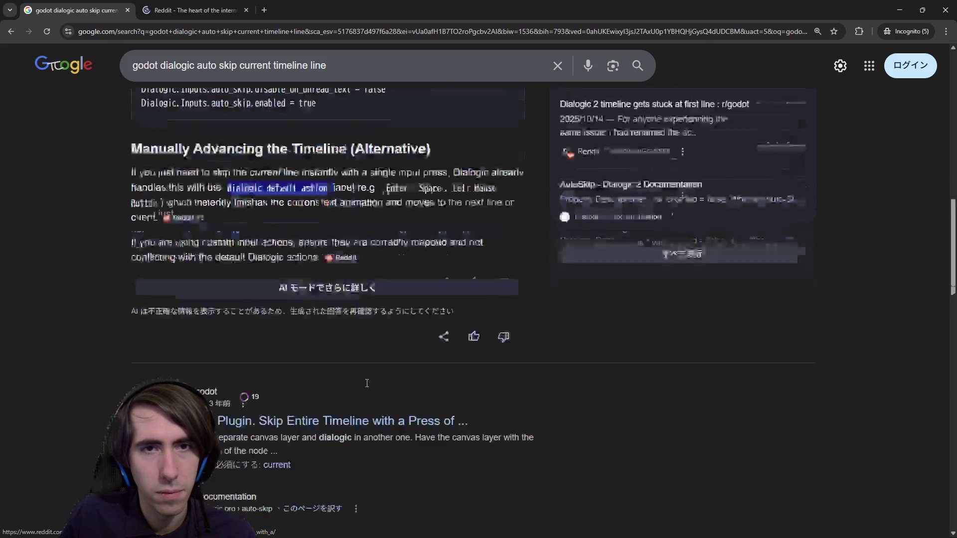
Search 'godot dialogic advance timeline through code', expand the full AI answer, and minimize Chrome.
left_click_drag(329, 65, 198, 57)
type("adva")
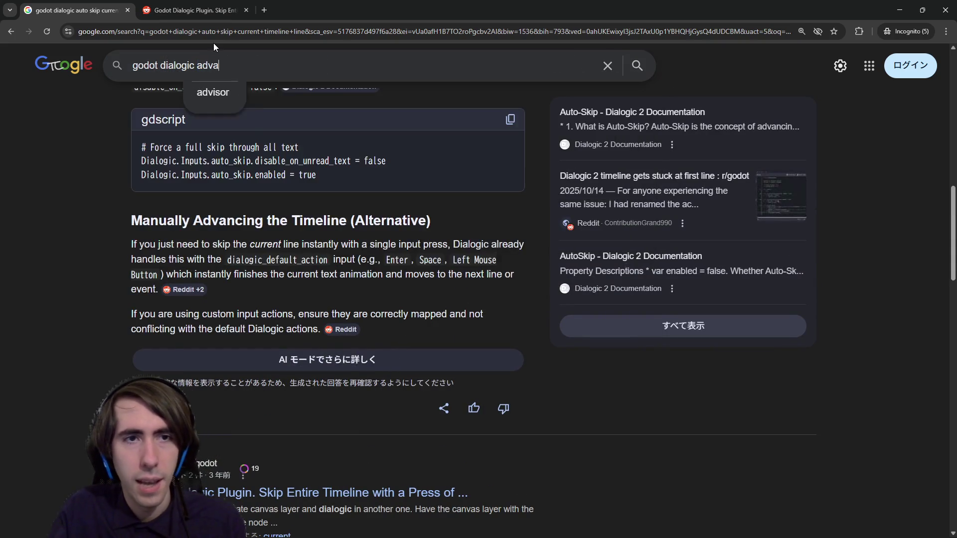
type("nce timeline through")
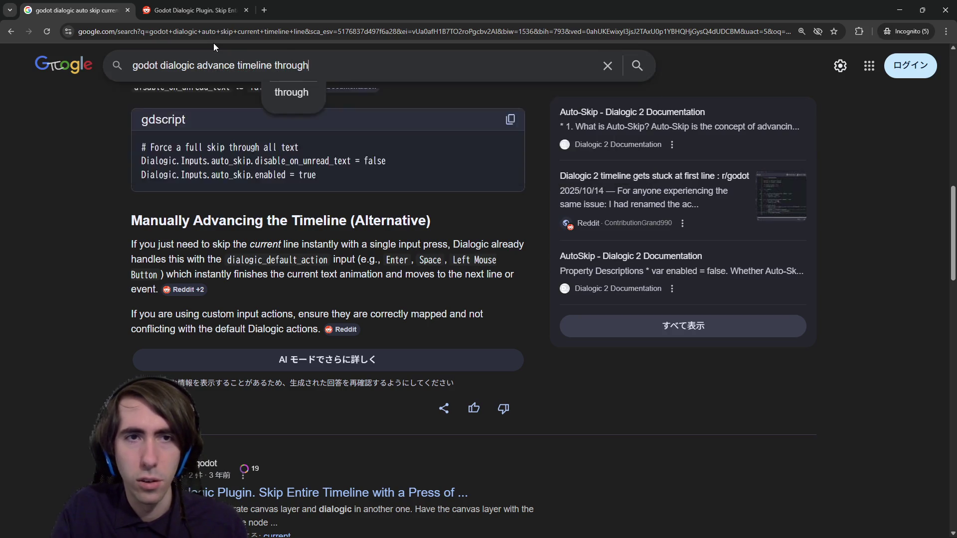
type(" code")
key("Return")
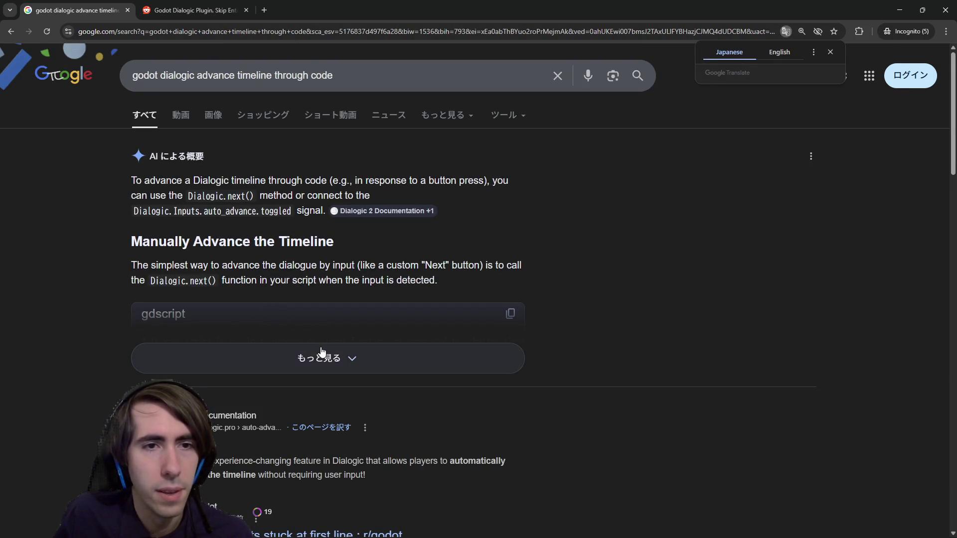
left_click(317, 357)
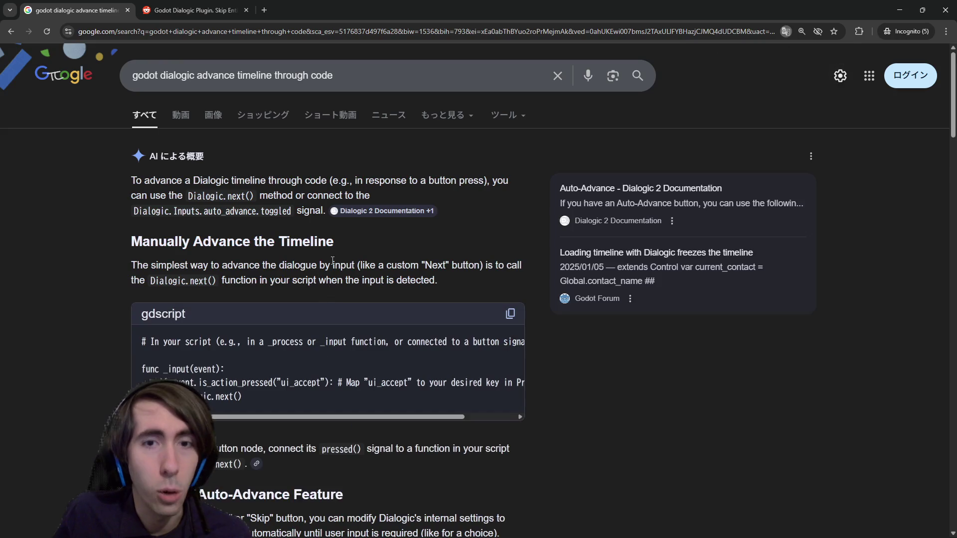
left_click(906, 5)
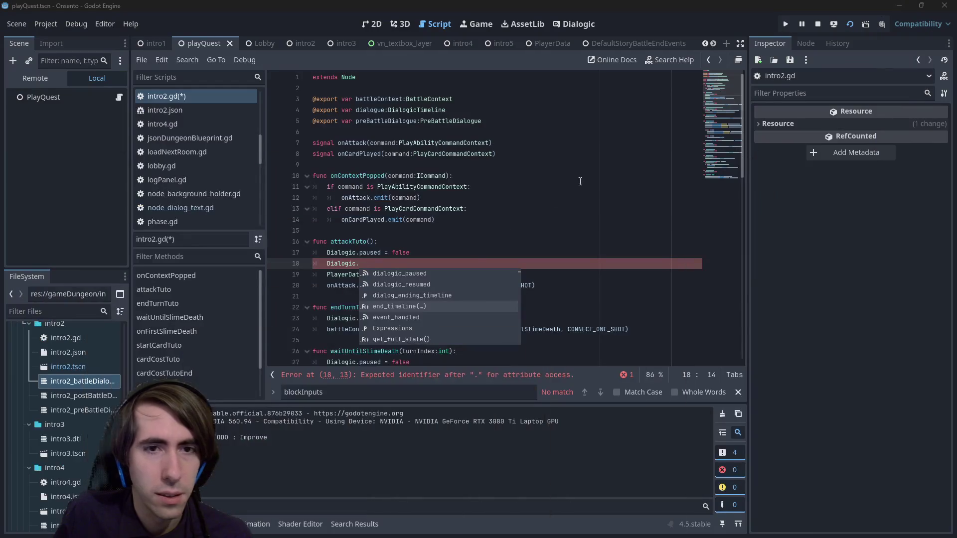
Complete line 18 as Dialogic.handle_next_event() via autocomplete, then return to Chrome.
left_click(473, 258)
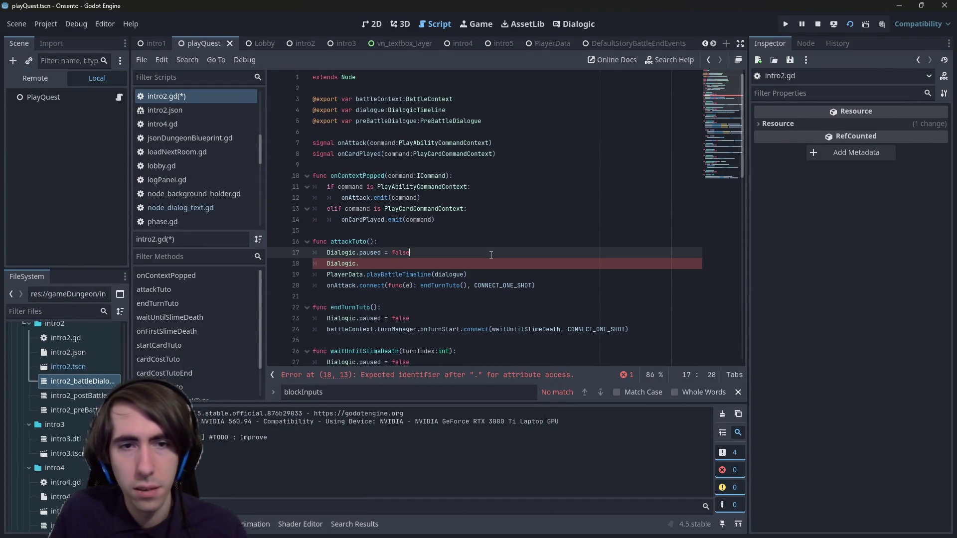
key("Down")
type("next")
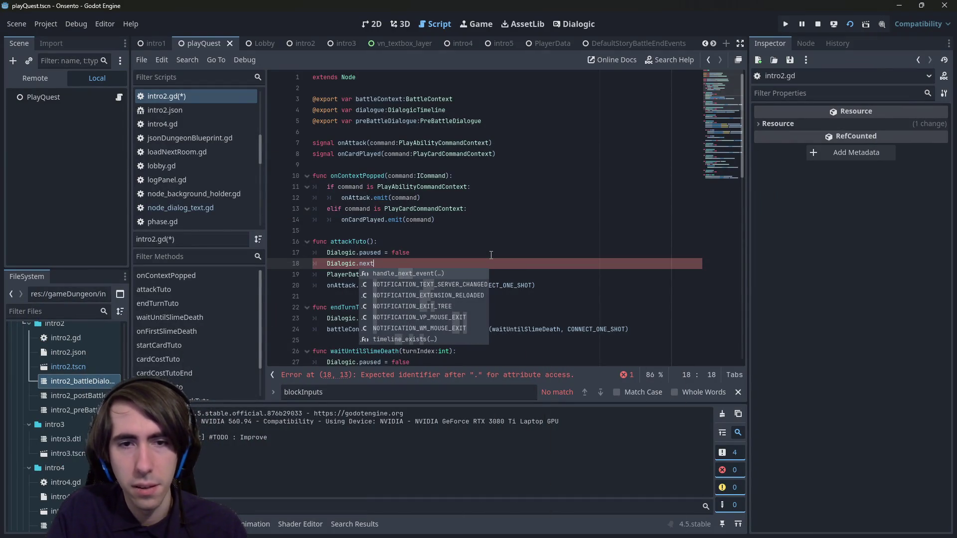
key("Up")
key("Down")
key("Return")
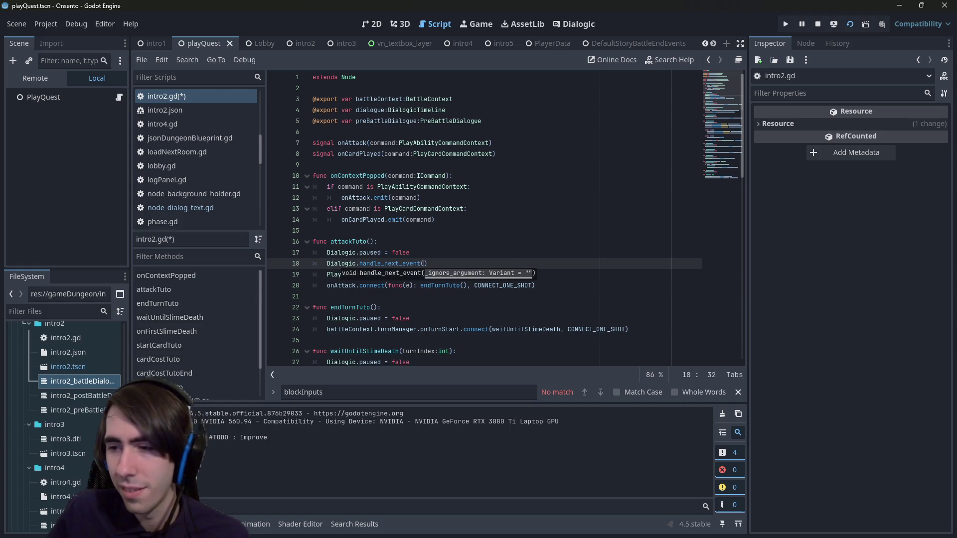
key("alt+Tab")
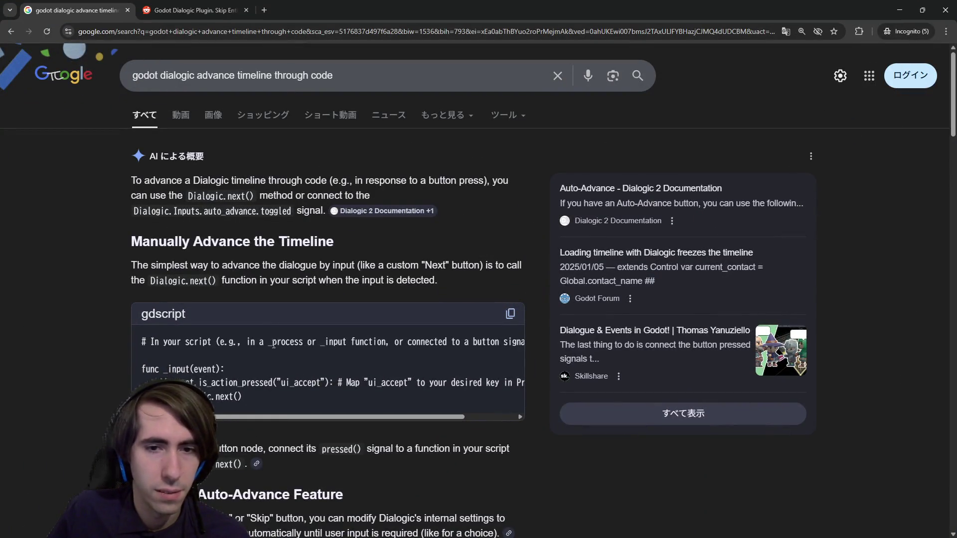
Scroll through the AI overview and forum results on advancing timelines, then minimize Chrome.
scroll(273, 357, "down", 1)
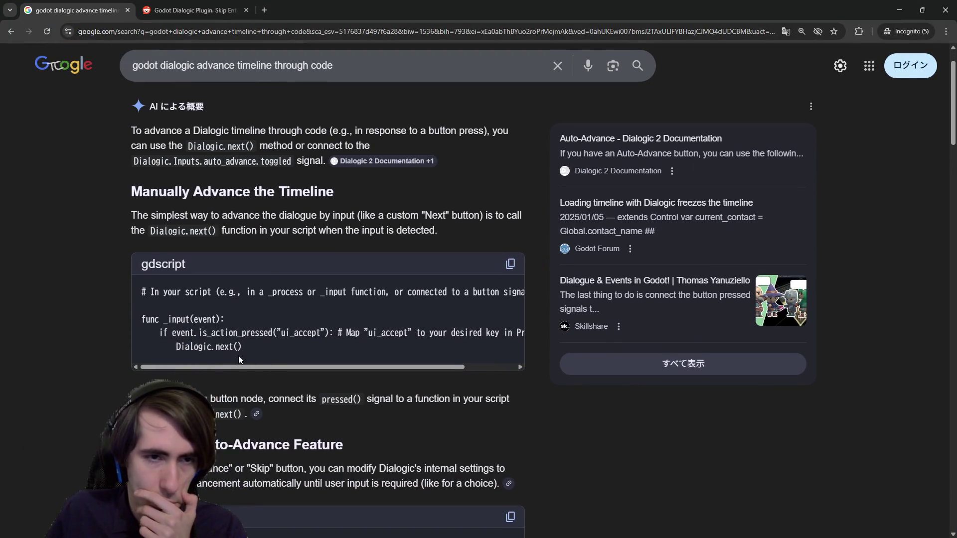
scroll(238, 355, "down", 2)
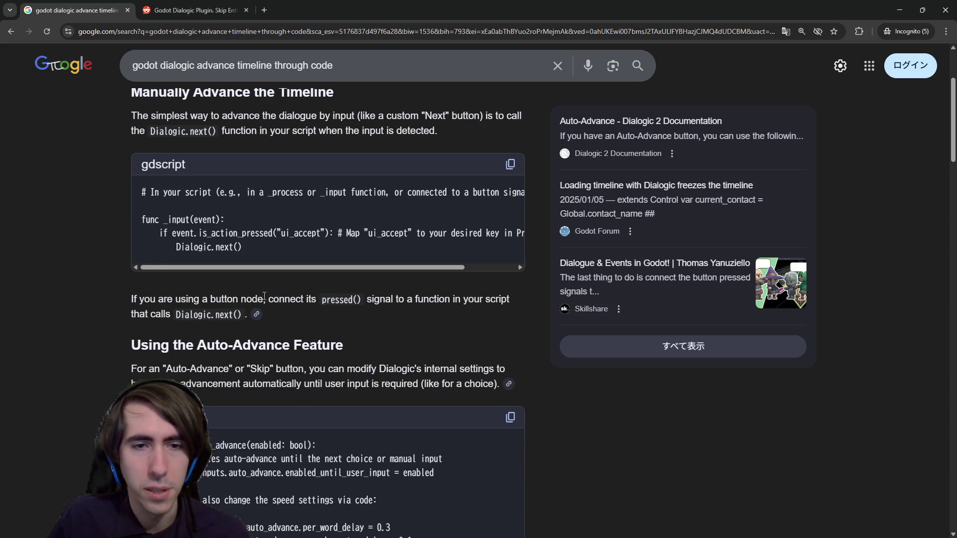
scroll(263, 295, "down", 3)
scroll(264, 297, "down", 2)
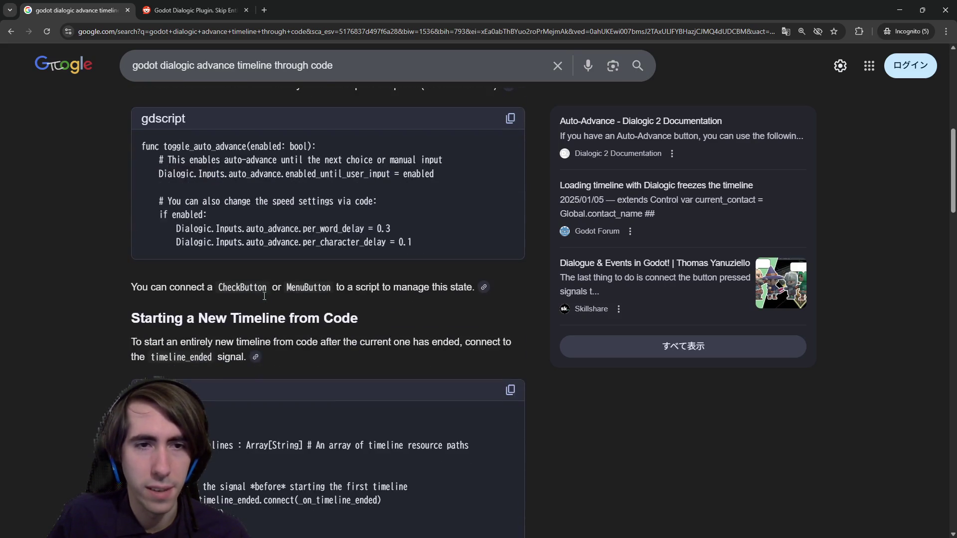
scroll(263, 295, "down", 1)
scroll(263, 295, "down", 2)
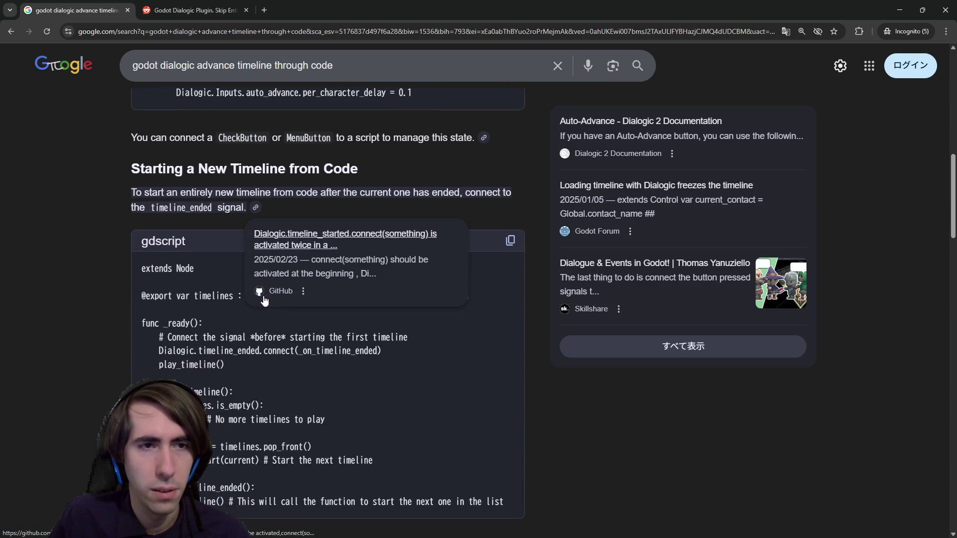
scroll(258, 226, "down", 4)
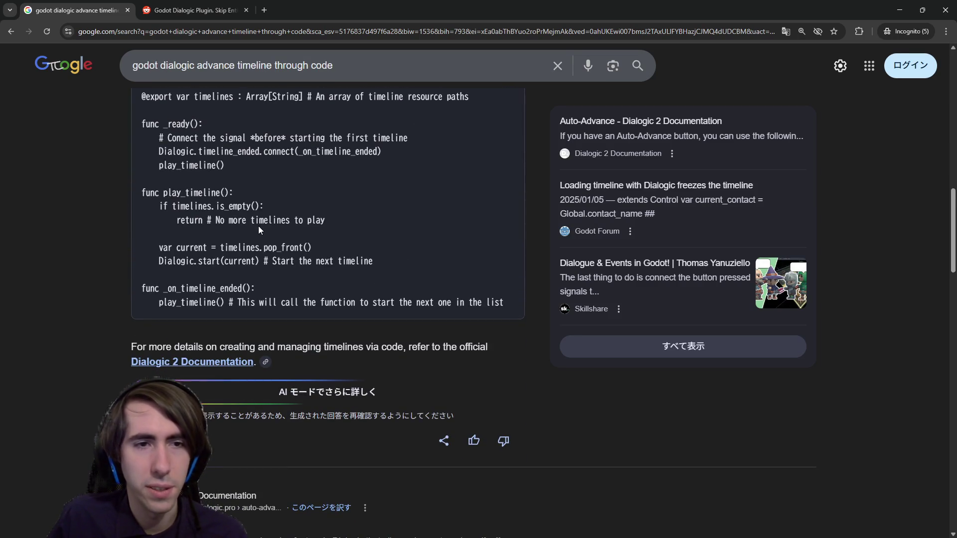
scroll(265, 251, "down", 7)
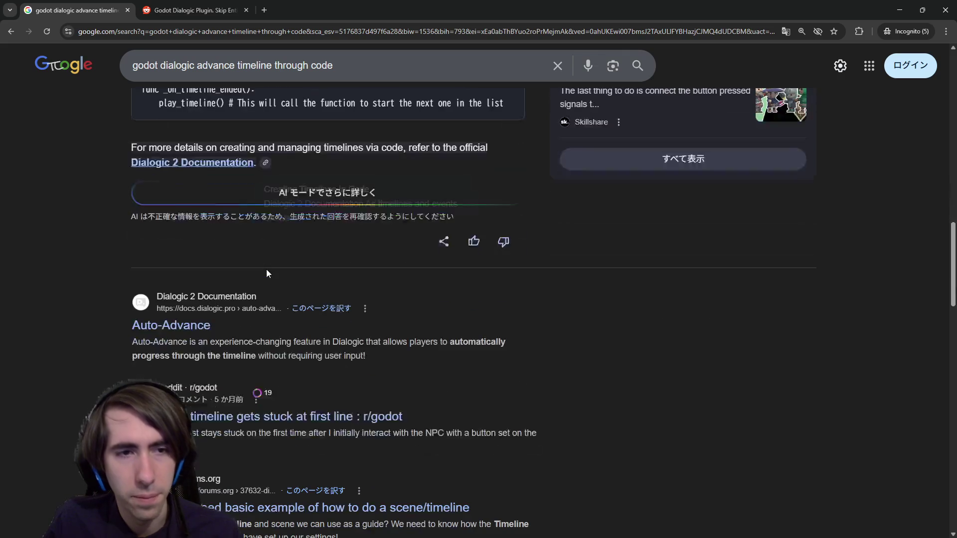
scroll(209, 260, "down", 6)
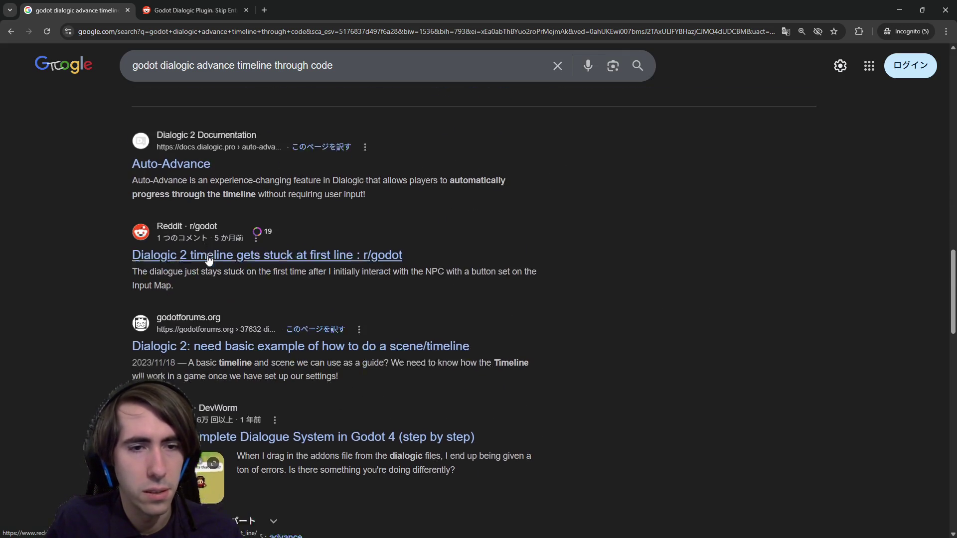
scroll(209, 260, "down", 1)
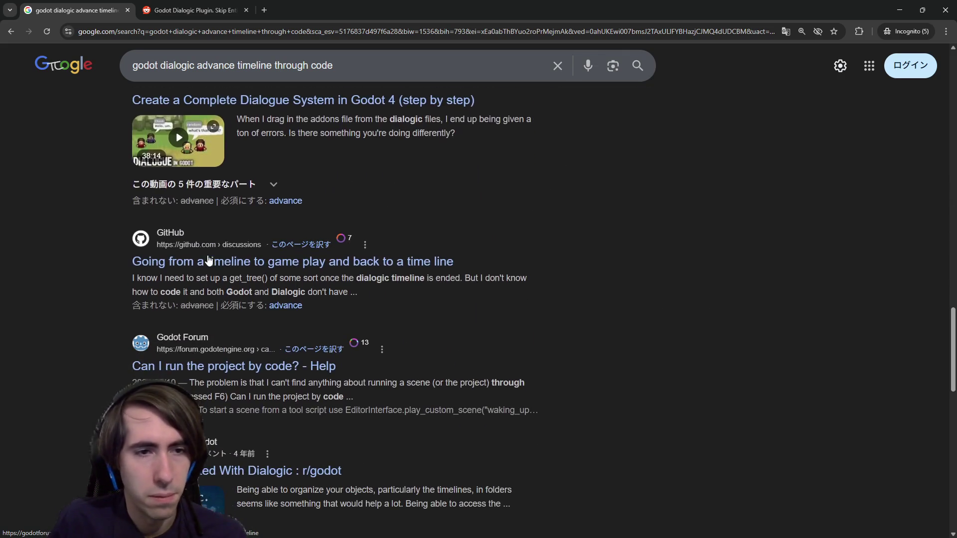
left_click(900, 6)
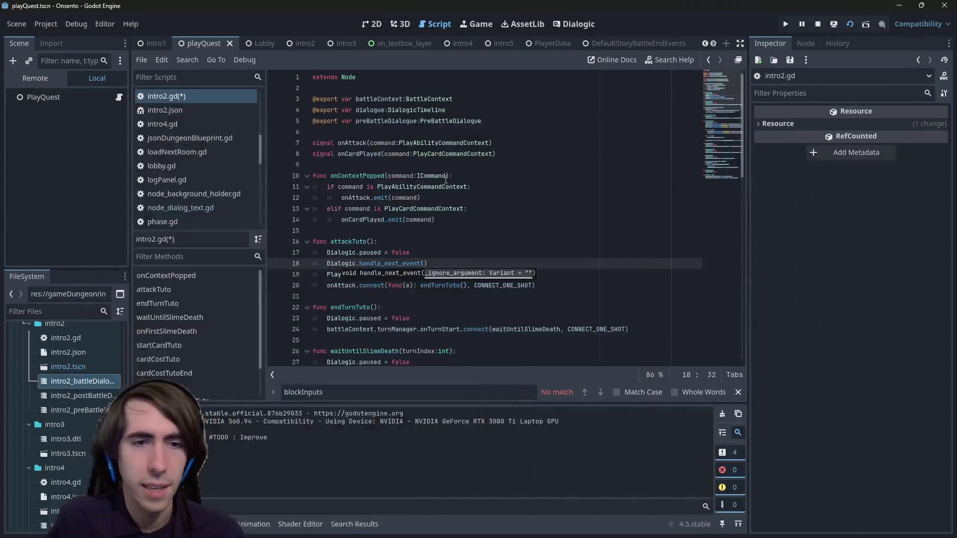
Inspect the handle_next_event and handle_event definitions, then return to intro2.gd.
left_click(412, 268, "ctrl")
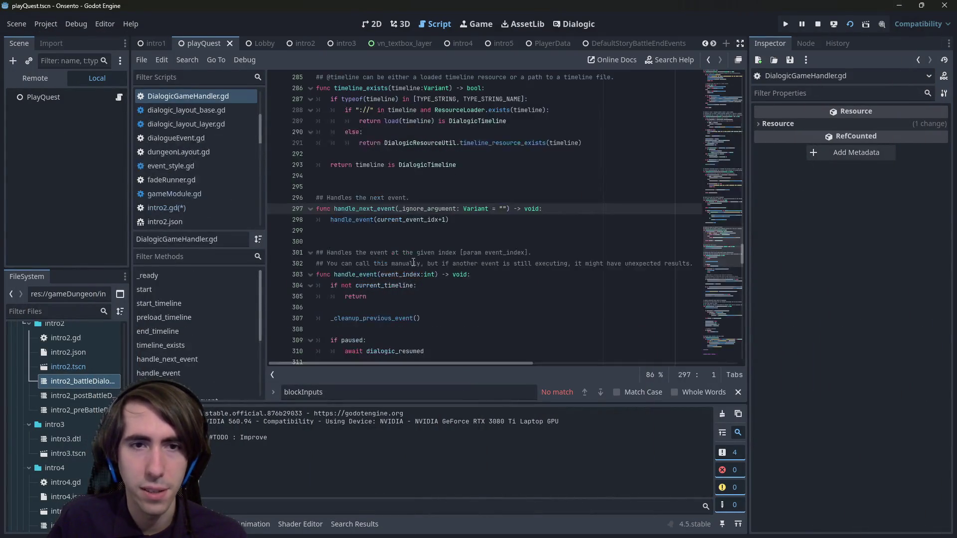
left_click(355, 228, "ctrl")
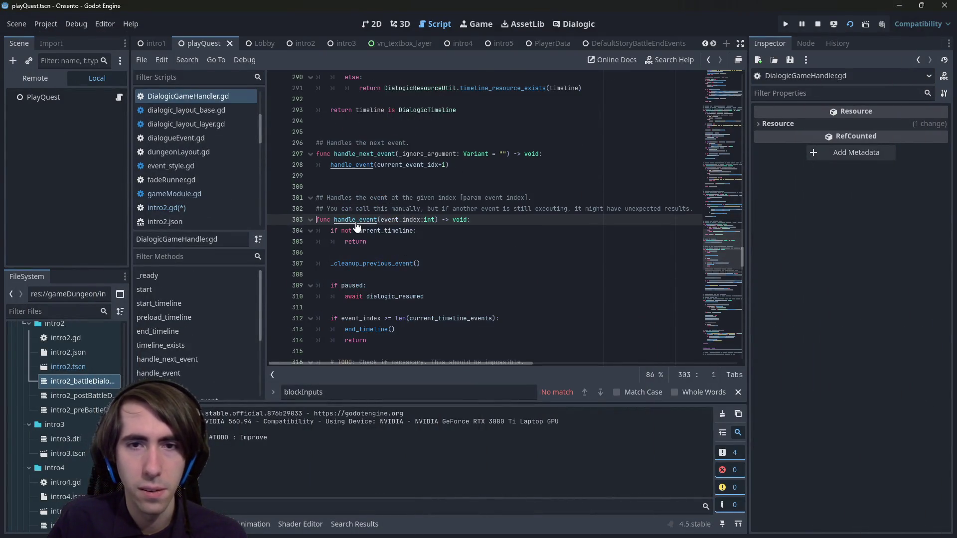
double_click(386, 232)
scroll(429, 244, "down", 1)
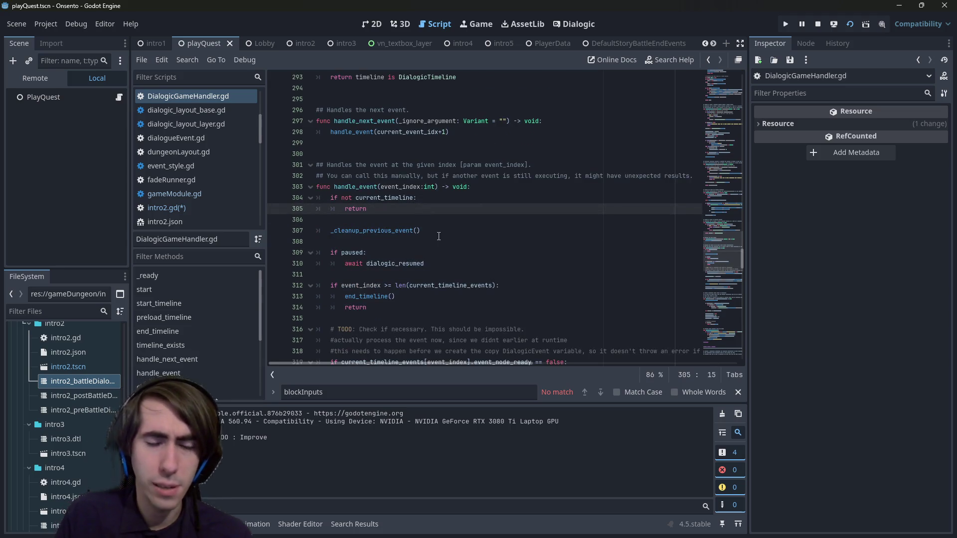
key("Up")
key("Up")
key("Home")
scroll(439, 236, "up", 3)
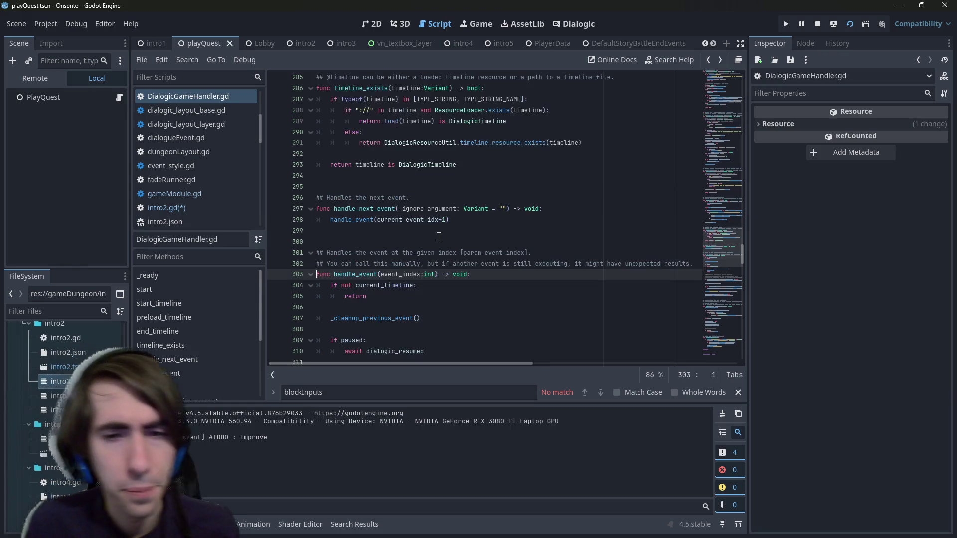
key("alt+Left")
key("alt+Left")
key("alt+Left")
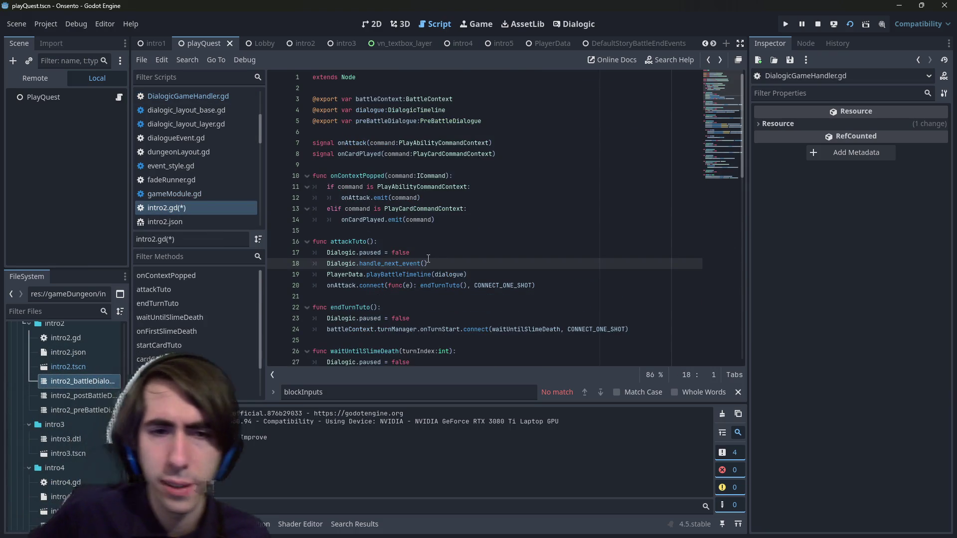
Delete the Dialogic.paused = false line from attackTuto.
key("Left")
key("shift+Up")
key("BackSpace")
Replace the remaining Dialogic.paused = false lines with Dialogic.handle_next_event(), save, and relaunch the game.
left_click(443, 254)
left_click_drag(410, 308, 268, 309)
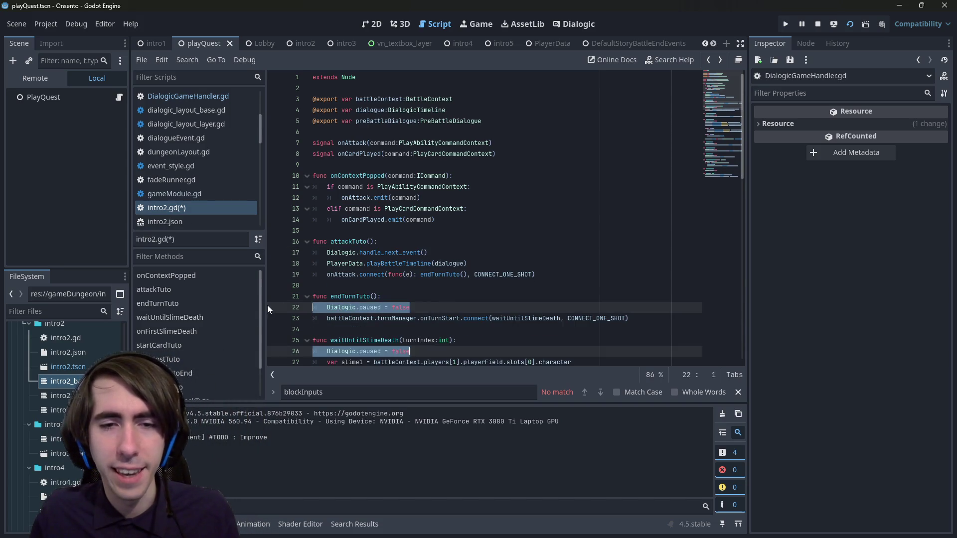
type("Dialogic.handle_next_event()")
scroll(269, 304, "down", 7)
key("ctrl+s")
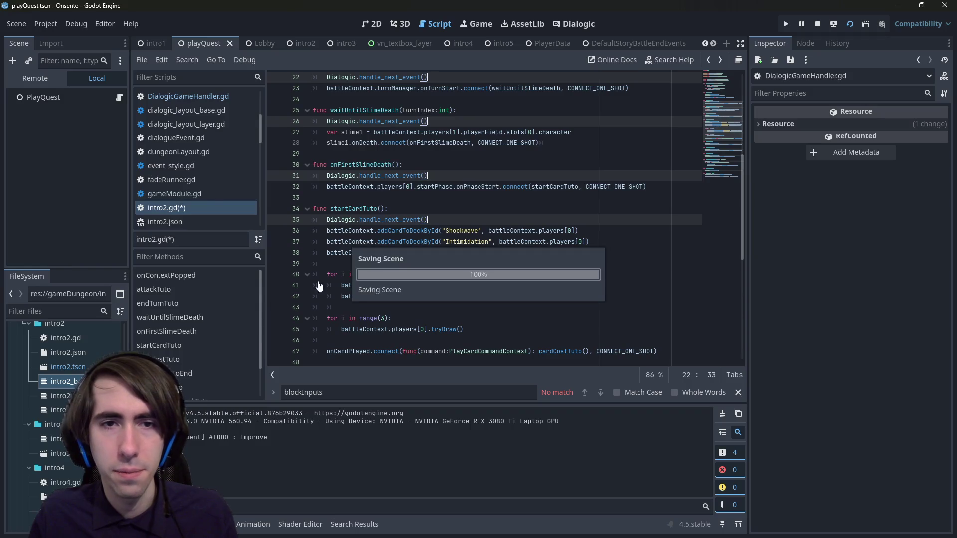
left_click(817, 26)
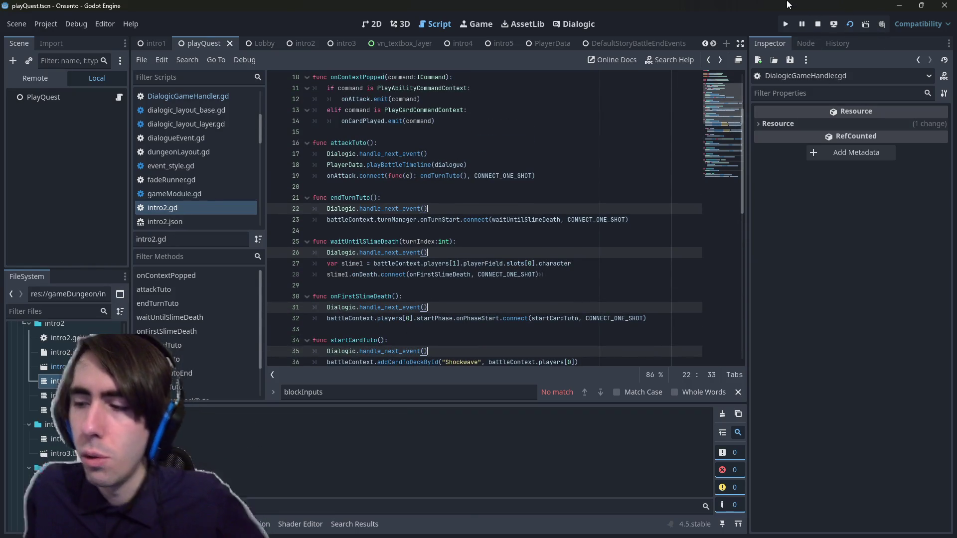
key("F5")
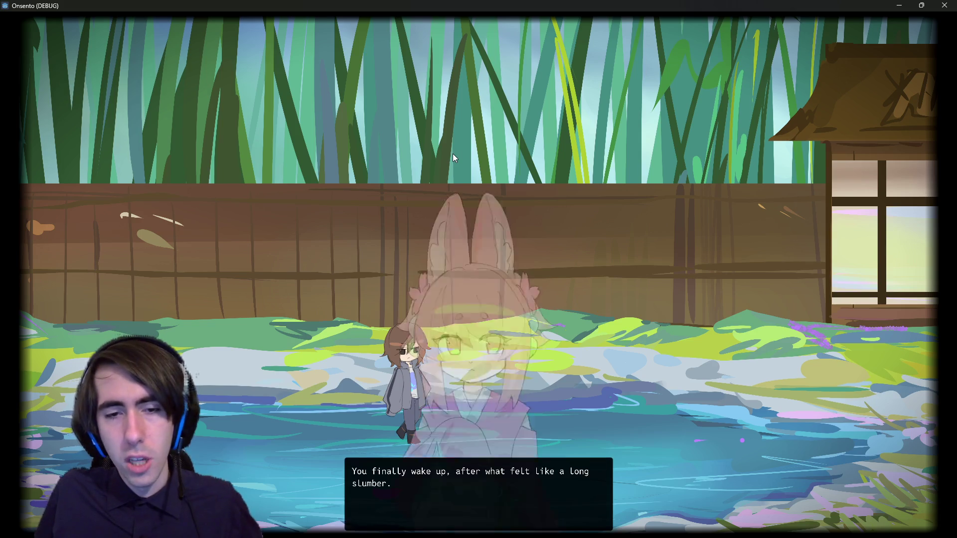
Click through the opening dialogue, then close the game and run the scene again.
left_click(459, 157)
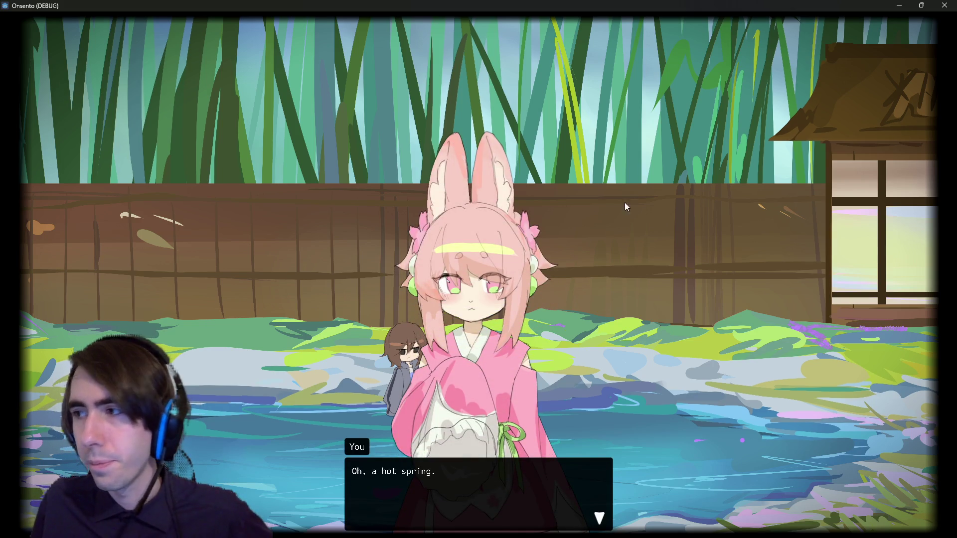
left_click(423, 196)
left_click(547, 166)
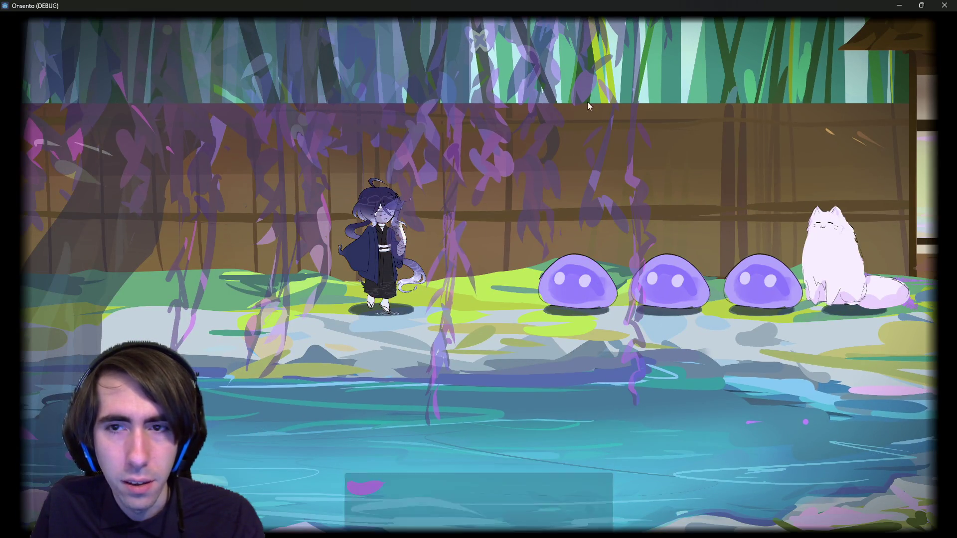
left_click(944, 5)
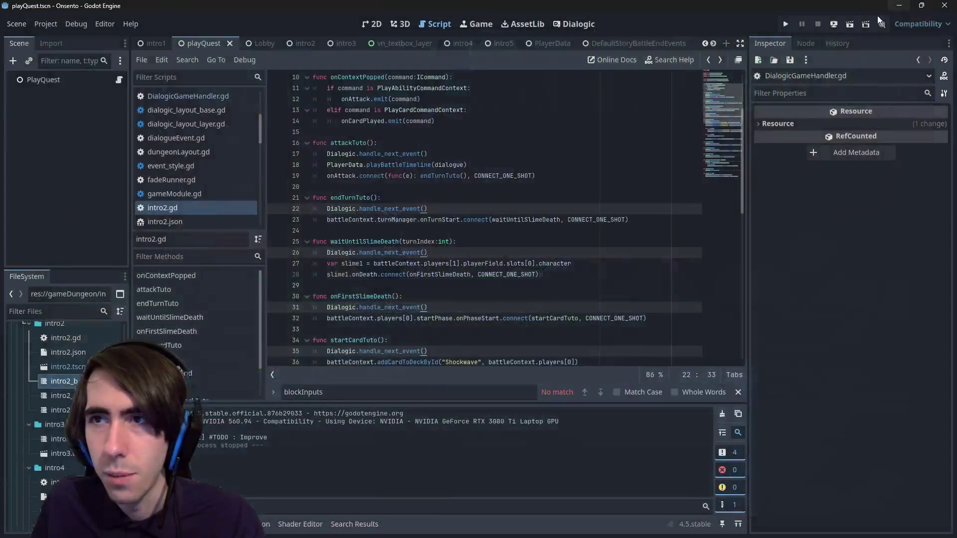
left_click(850, 24)
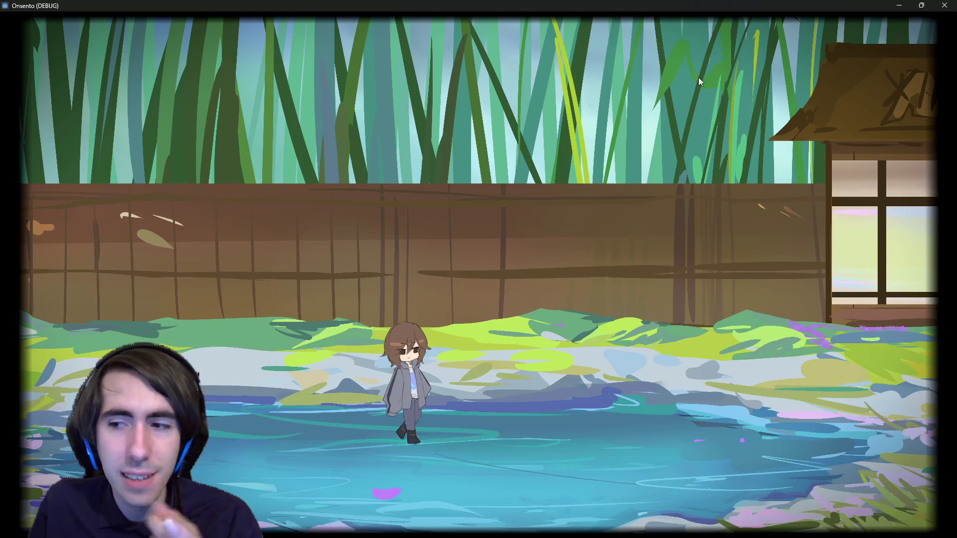
Advance past the hot spring dialogue, attack the first slime, end the turn, and close the game.
left_click(526, 161)
left_click(525, 159)
left_click(525, 159)
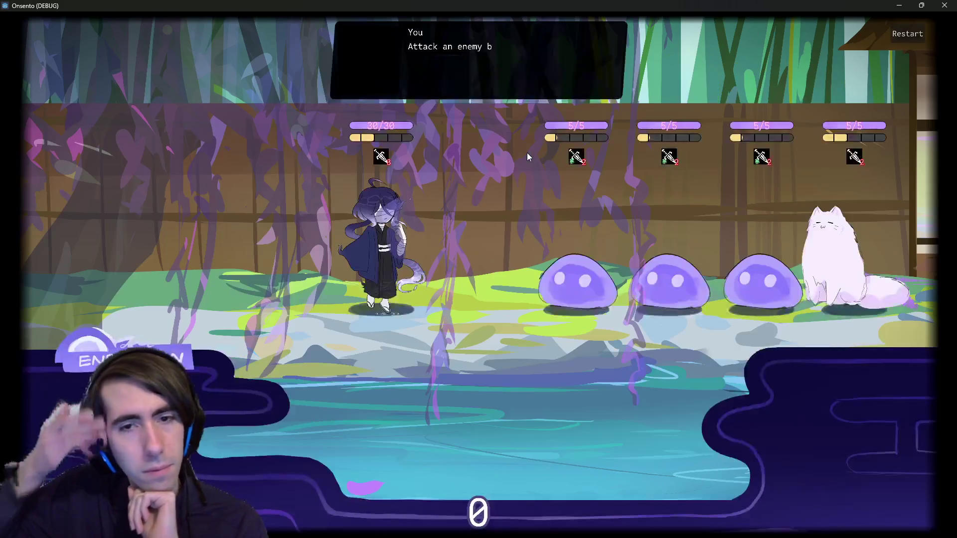
left_click(393, 203)
left_click(573, 279)
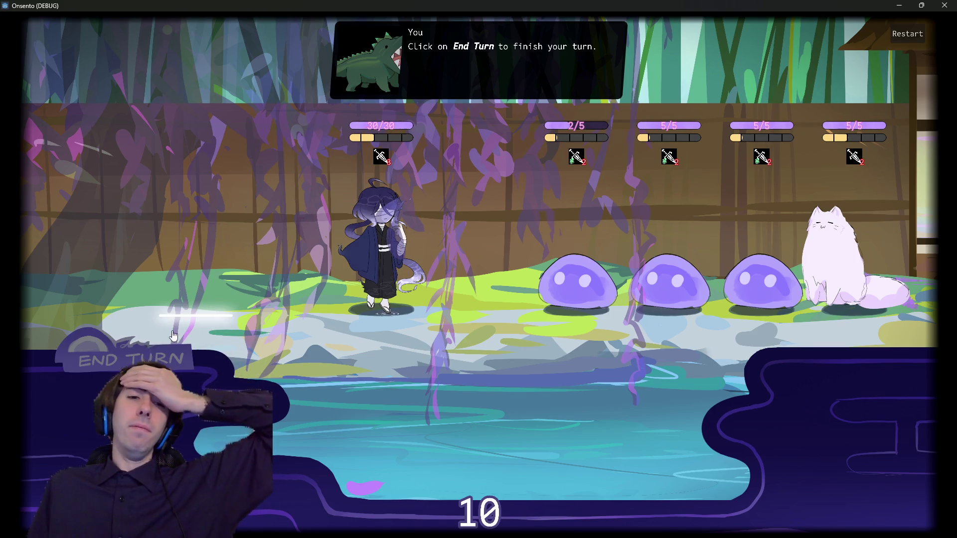
left_click(135, 313)
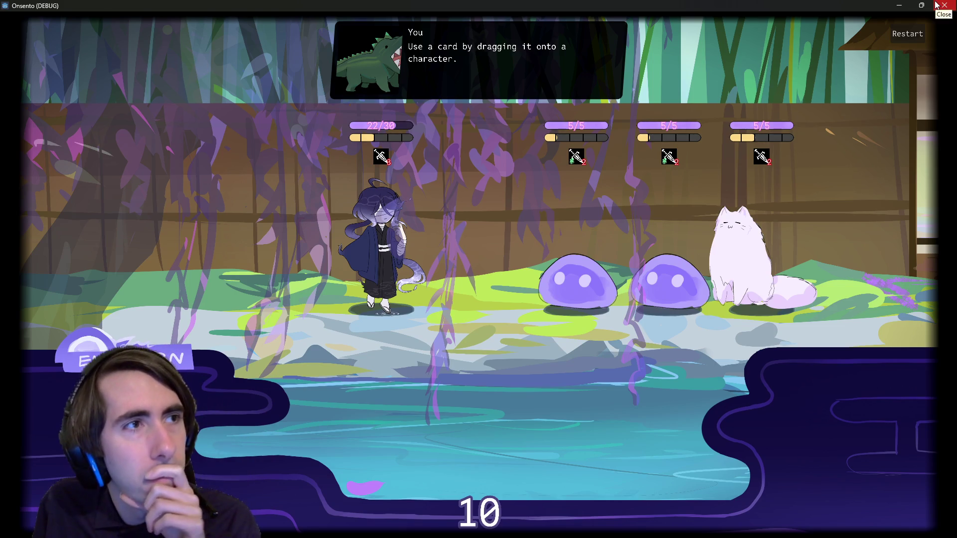
mouse_move(929, 7)
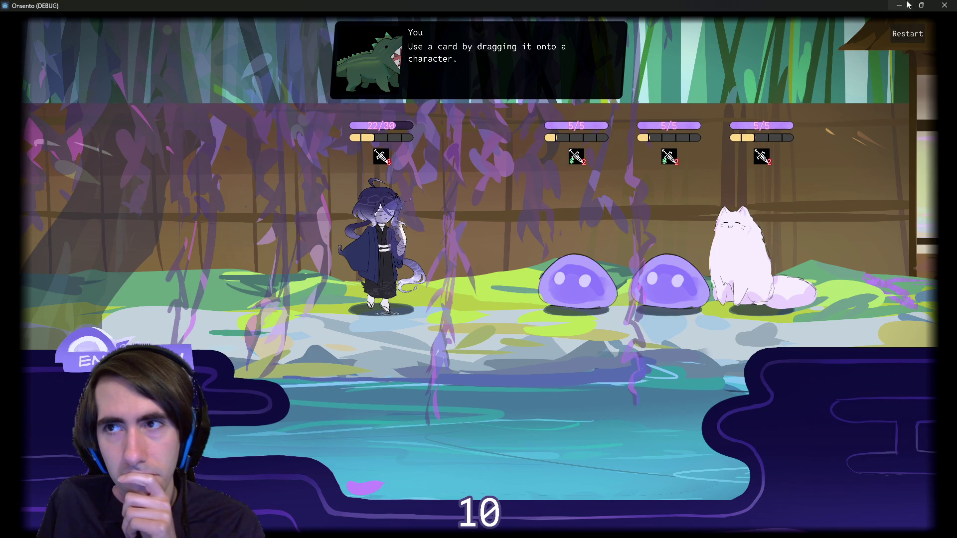
left_click(944, 5)
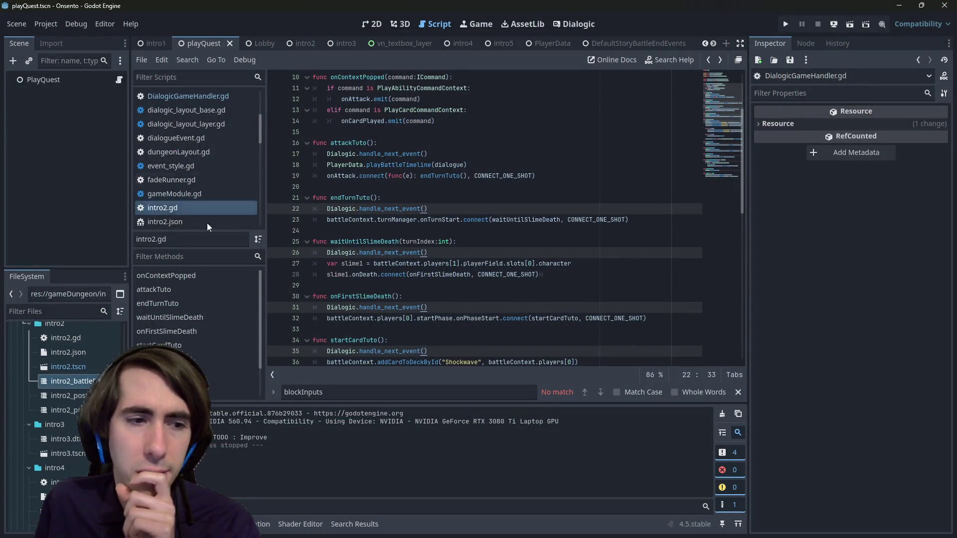
Open intro2_battleDialogue and add a Wait for Input event after the first dialogueWaitForTrigger call.
double_click(81, 382)
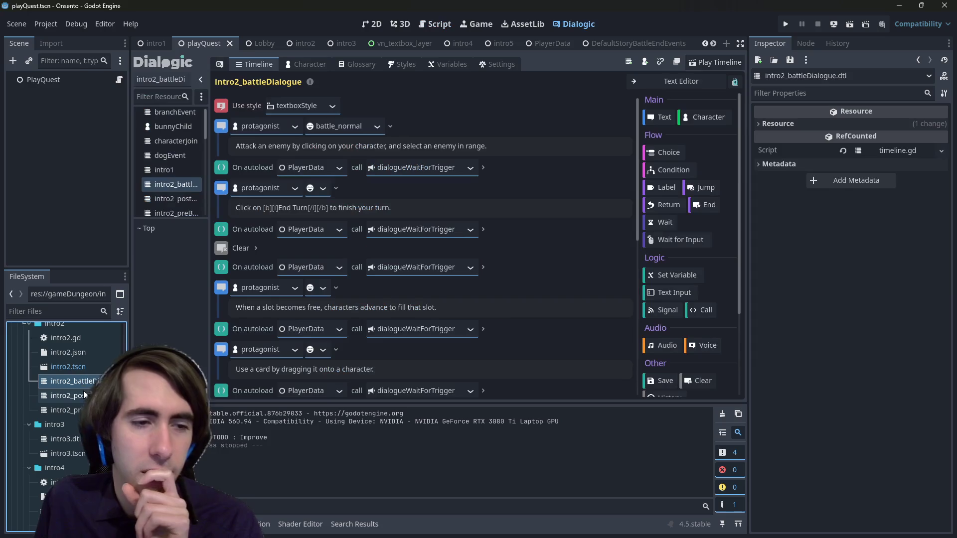
left_click(228, 165)
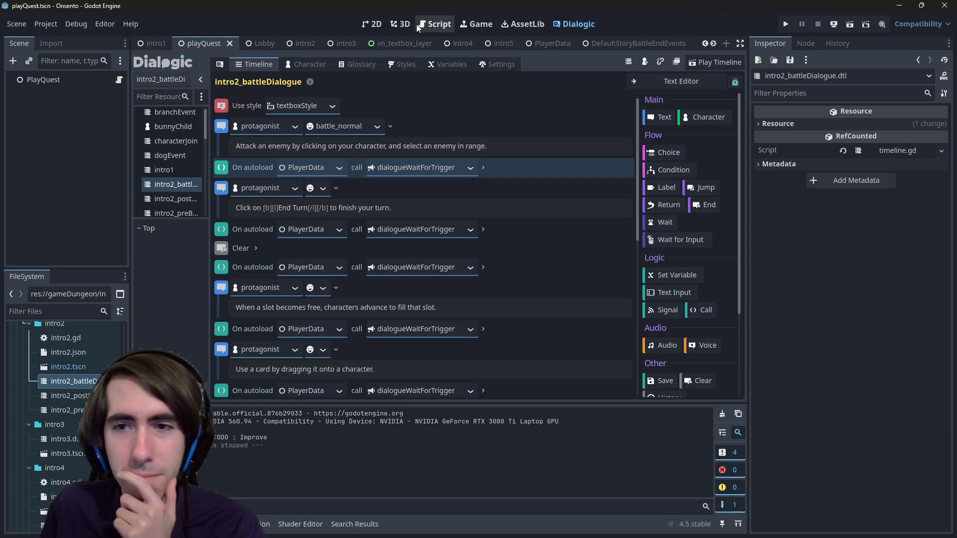
left_click(483, 165)
left_click(484, 168)
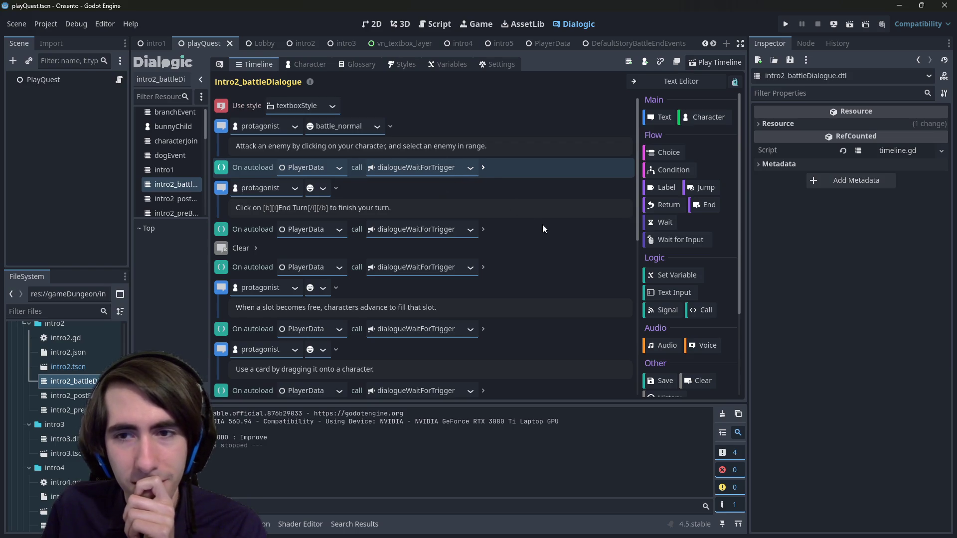
left_click(677, 241)
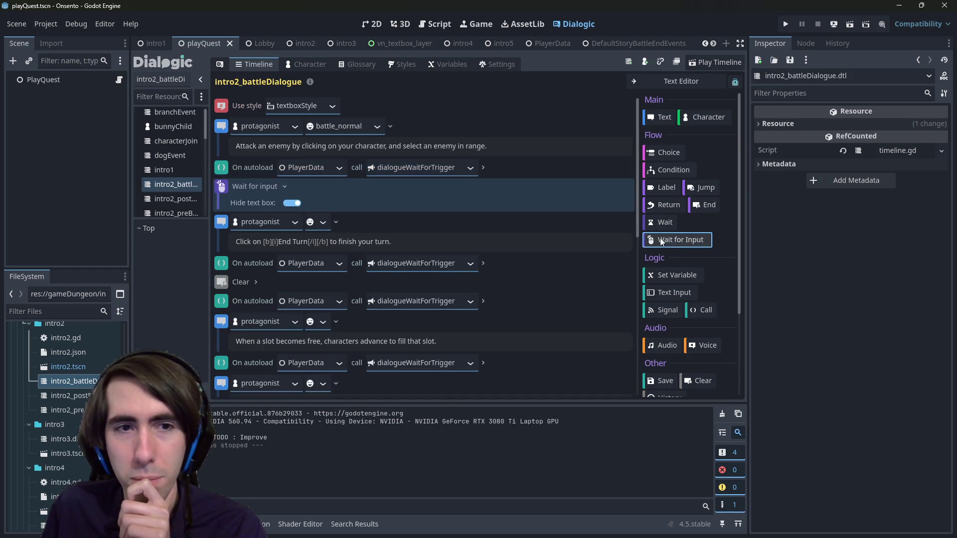
Delete the added Wait for input event from the timeline.
left_click(285, 187)
left_click(284, 186)
right_click(228, 191)
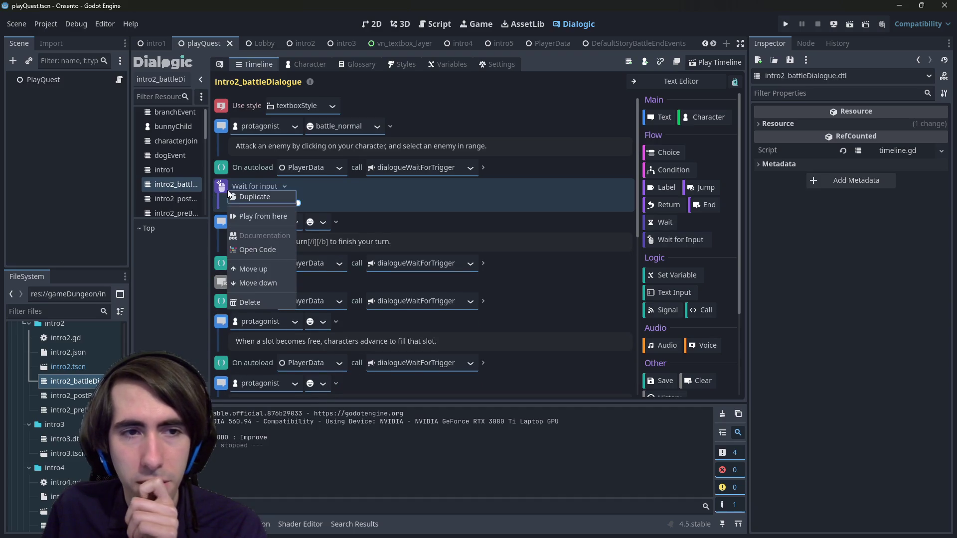
left_click(249, 302)
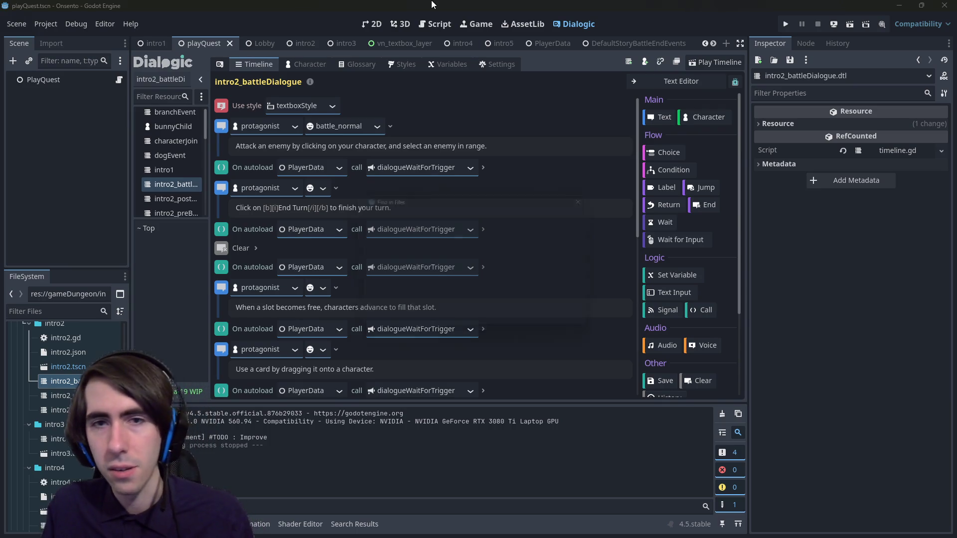
Search project files for 'Wait For Input' and open the match in event_wait_input.gd.
key("ctrl+shift+f")
type("WaitForI")
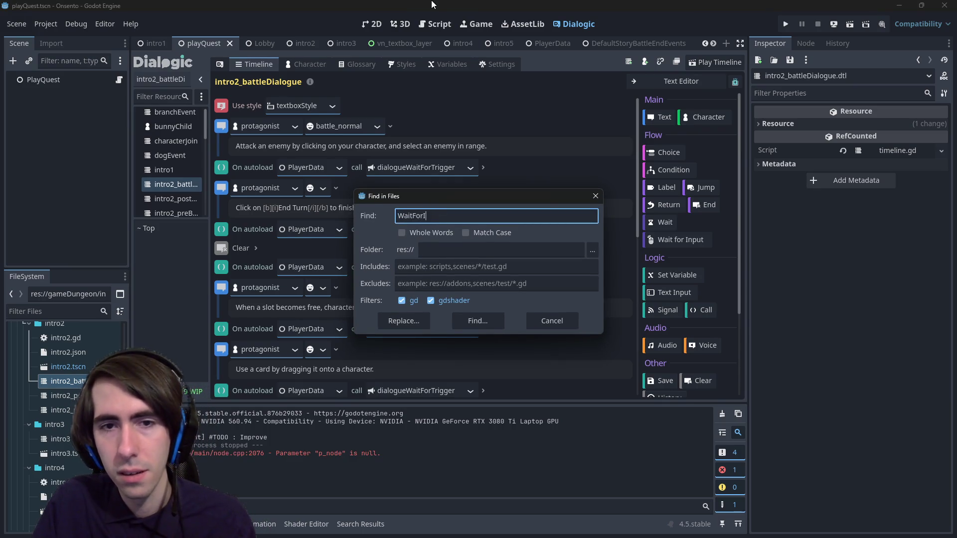
type("n")
key("Return")
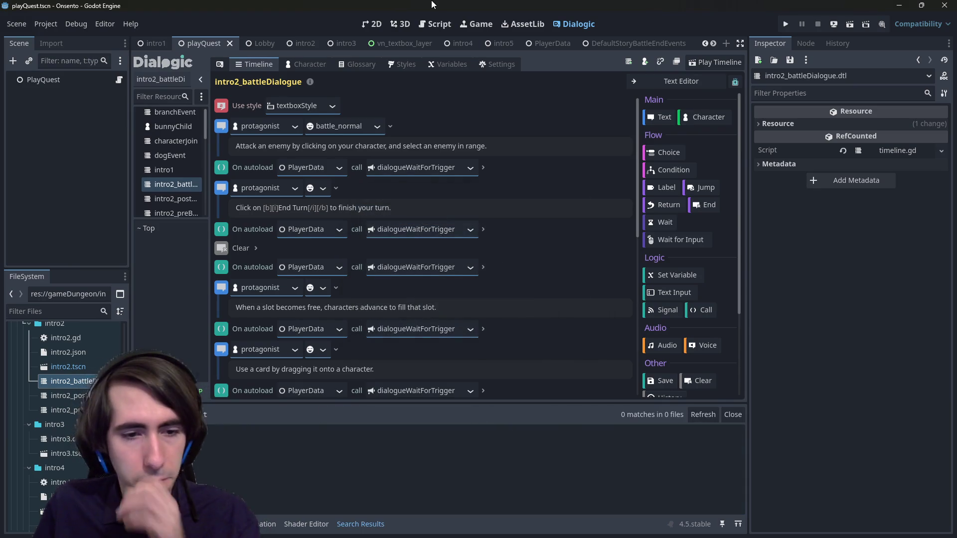
key("ctrl+shift+f")
type("wi")
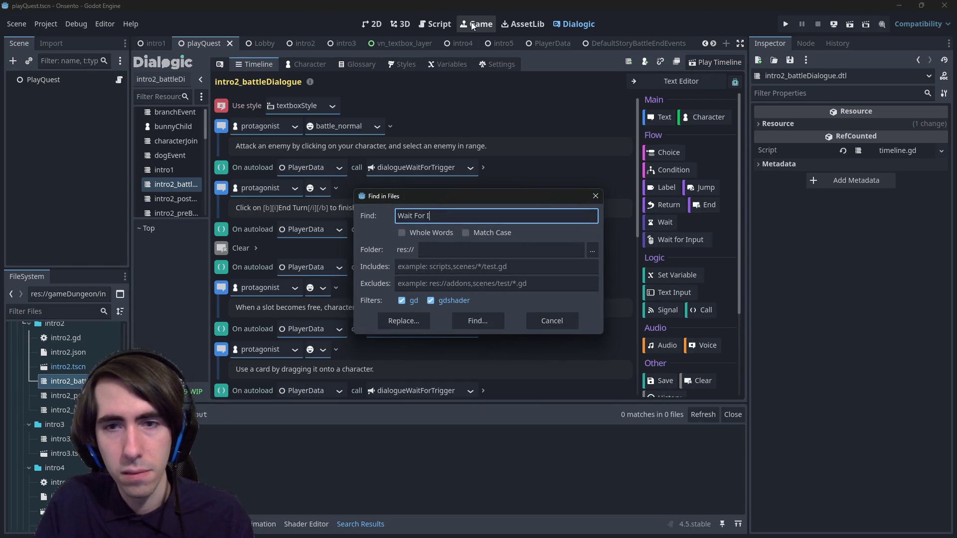
type("put")
key("Return")
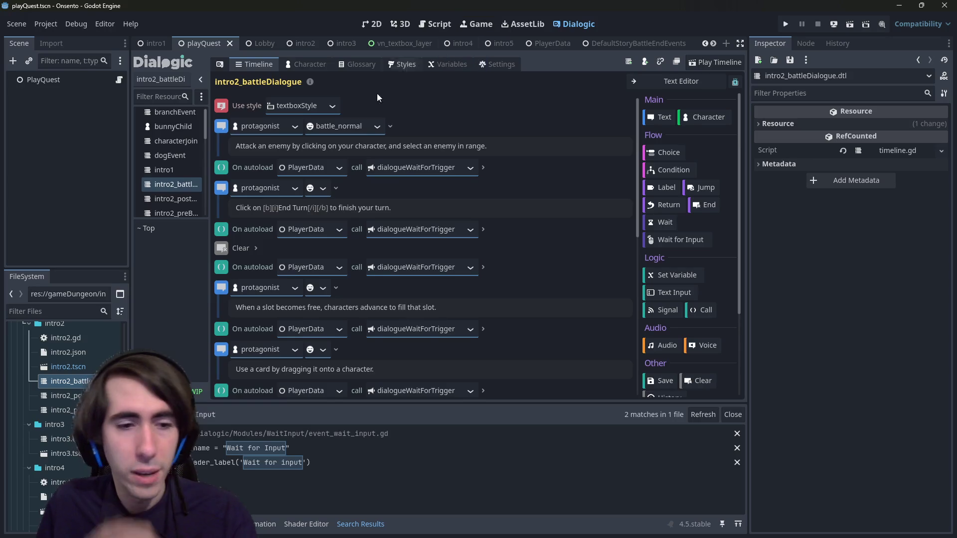
left_click(310, 447)
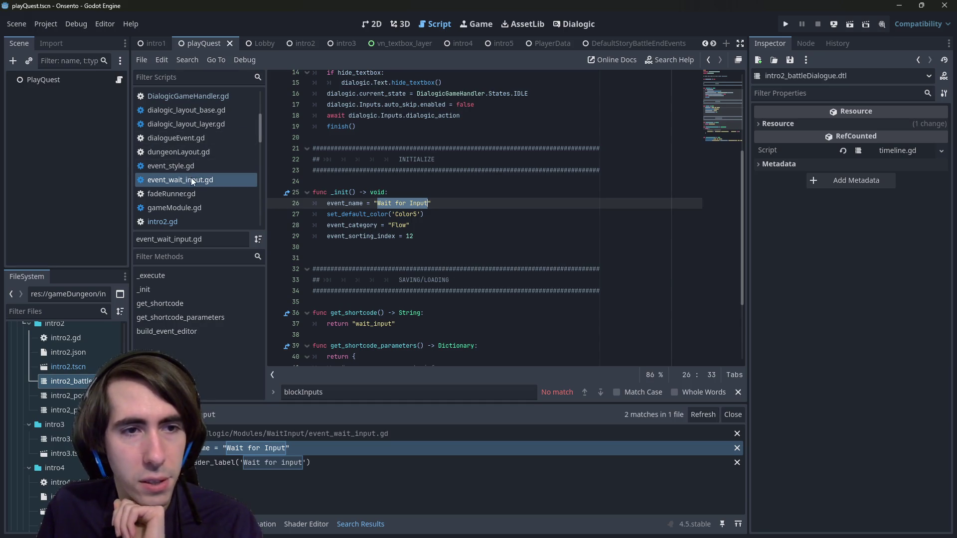
Scroll to the top of event_wait_input.gd and select the DialogicEvent base class name.
scroll(520, 258, "up", 4)
scroll(520, 259, "up", 1)
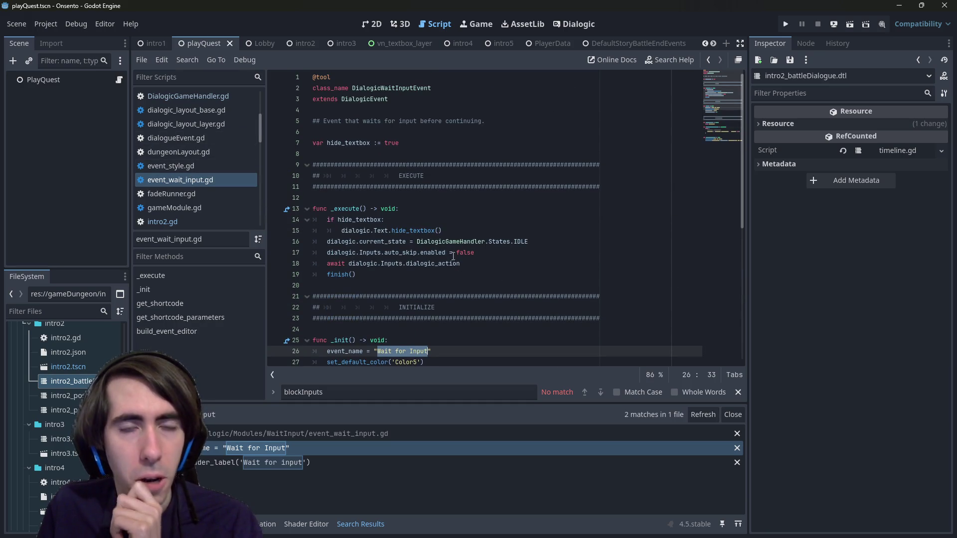
double_click(379, 99)
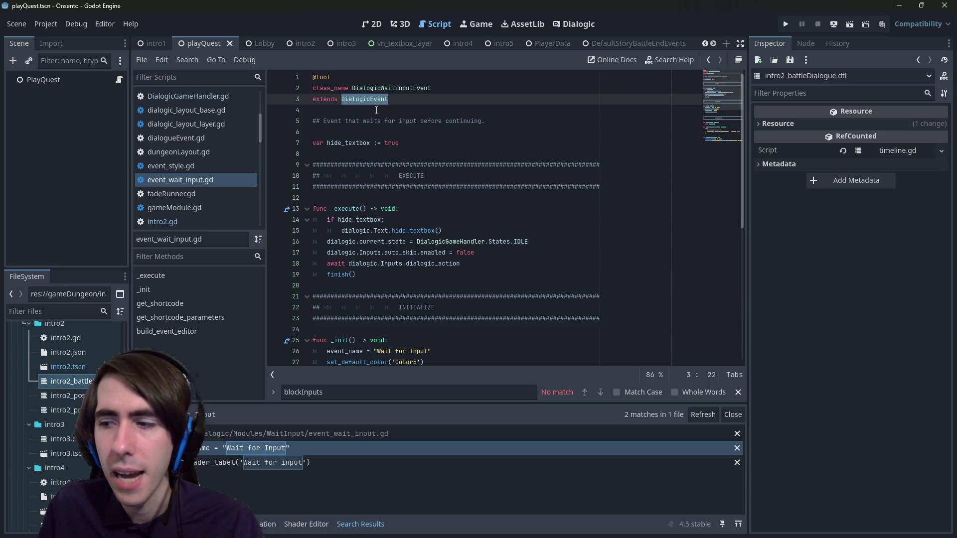
scroll(376, 111, "down", 2)
mouse_move(356, 209)
left_mouse_down()
mouse_move(319, 209)
mouse_move(288, 147)
left_mouse_up()
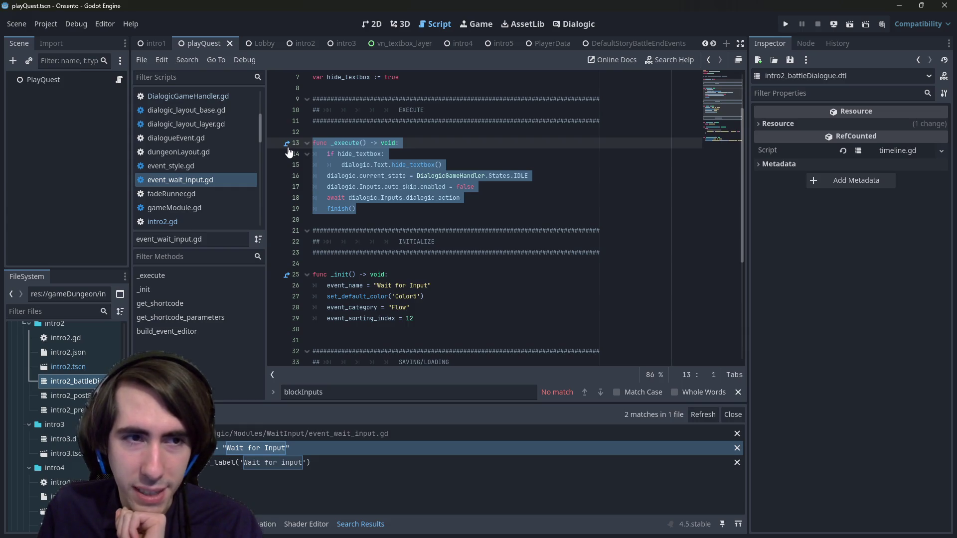
left_click(371, 186)
Scroll through event_wait_input.gd, selecting lines around line 28 to read them.
scroll(372, 194, "down", 3)
left_click(417, 241)
left_click_drag(416, 246, 317, 208)
scroll(432, 263, "down", 3)
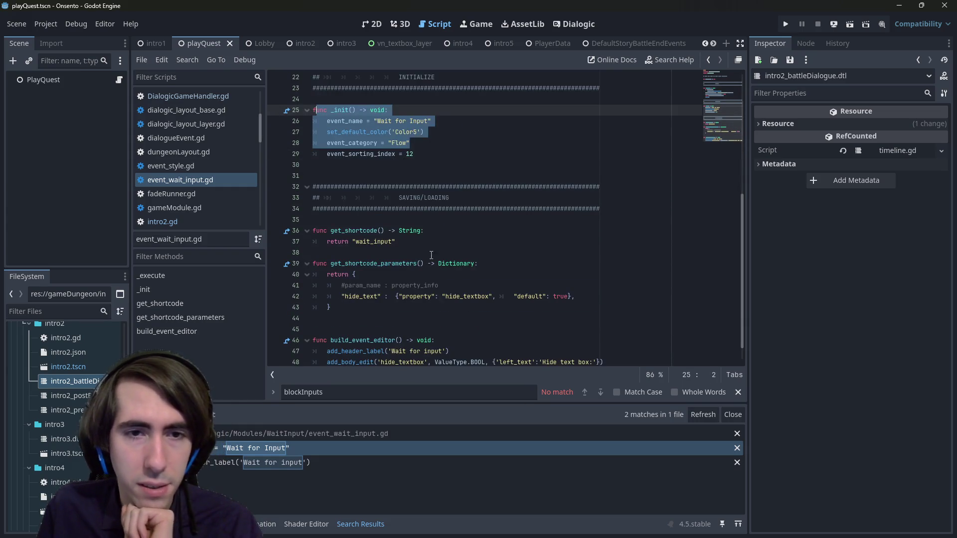
left_click_drag(417, 241, 314, 219)
scroll(410, 220, "down", 1)
mouse_move(429, 293)
left_mouse_down()
mouse_move(397, 274)
mouse_move(351, 219)
left_mouse_up()
scroll(426, 272, "up", 7)
Inspect _execute: the dialogic_action signal, the IDLE state line and the finish() call.
left_click(357, 241)
double_click(405, 241)
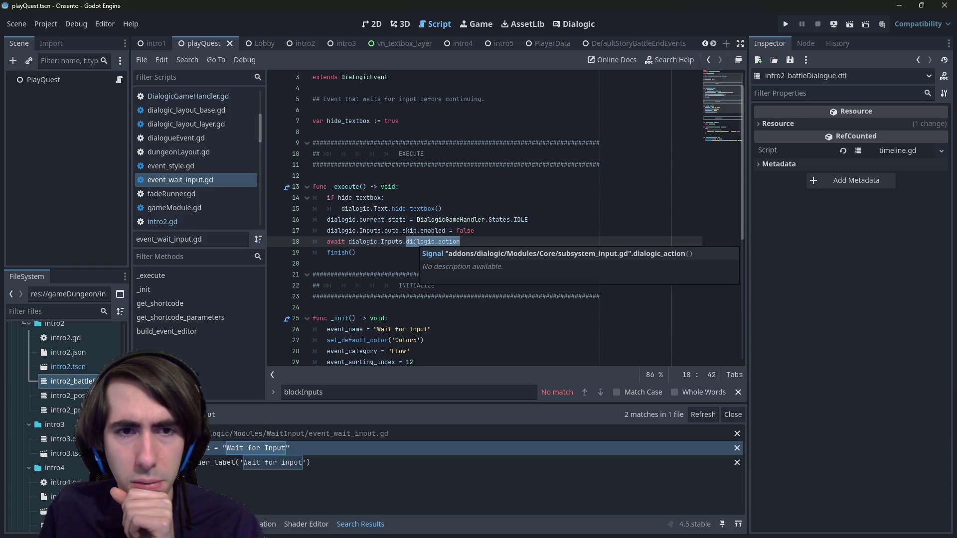
left_click(444, 207)
mouse_move(529, 220)
left_mouse_down()
mouse_move(269, 229)
mouse_move(269, 221)
left_mouse_up()
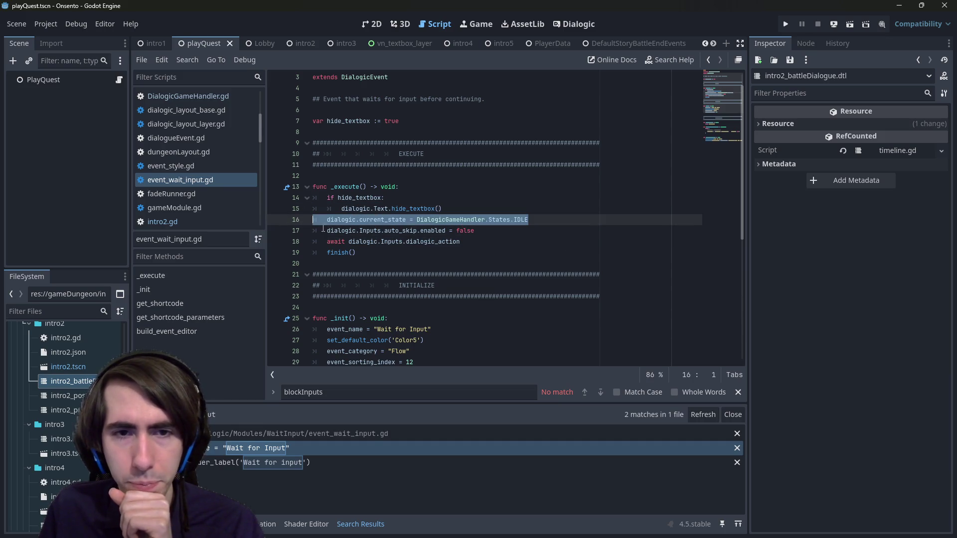
left_click_drag(404, 255, 306, 190)
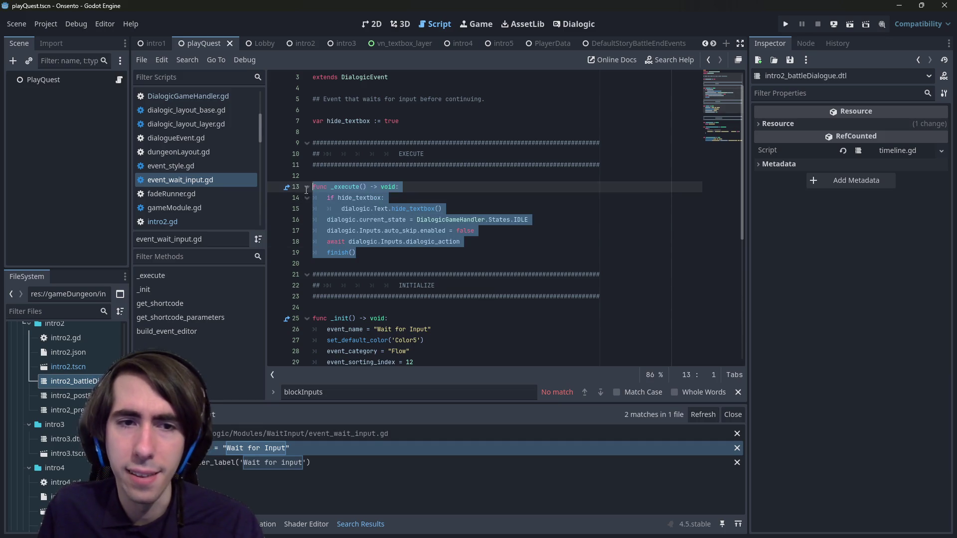
left_click(336, 242)
double_click(338, 253)
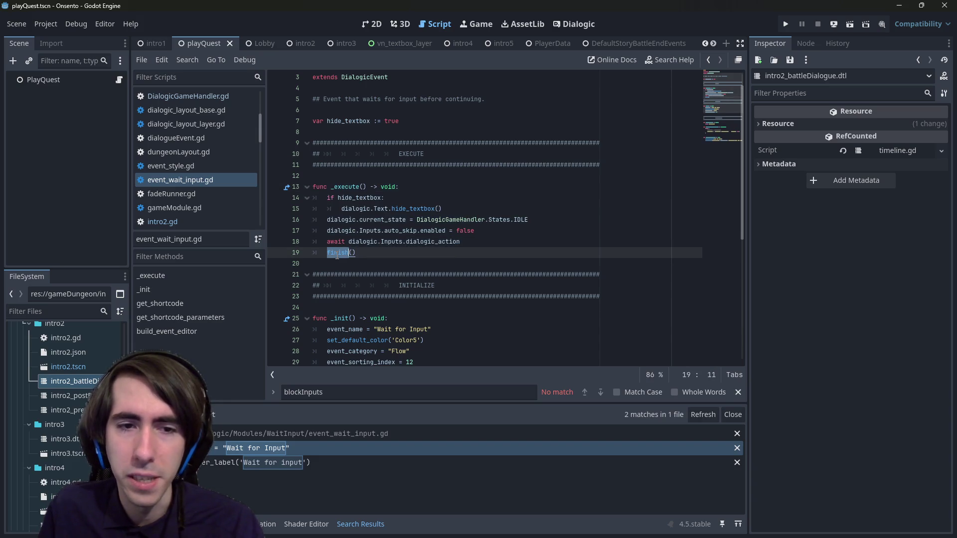
Review the _init function, then return to the class_name declaration on line 2.
scroll(350, 285, "down", 3)
scroll(350, 285, "down", 2)
scroll(350, 286, "up", 2)
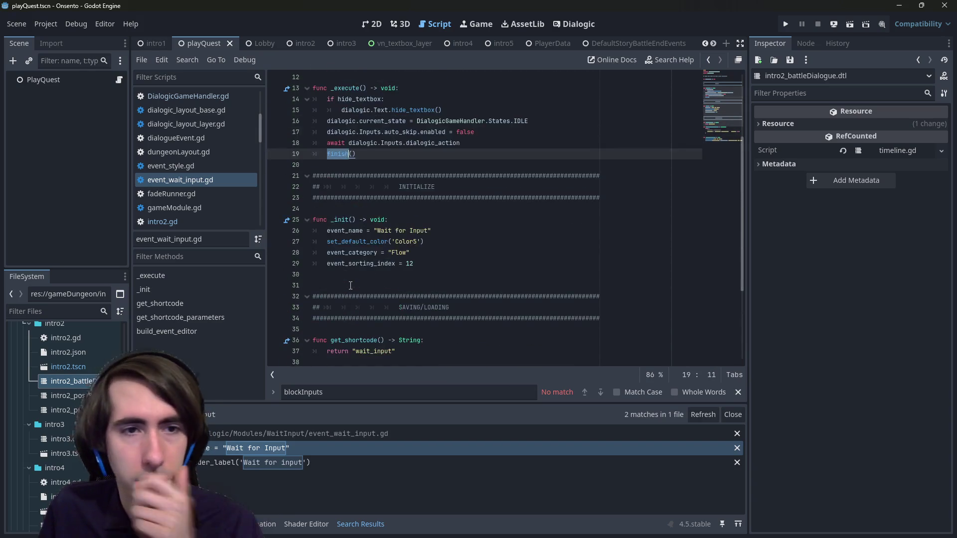
scroll(350, 285, "up", 3)
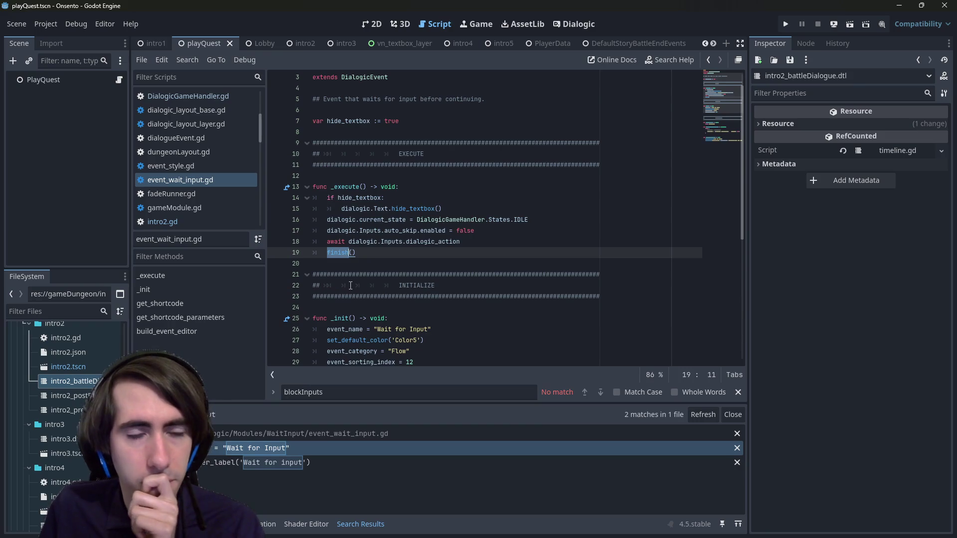
scroll(351, 285, "up", 1)
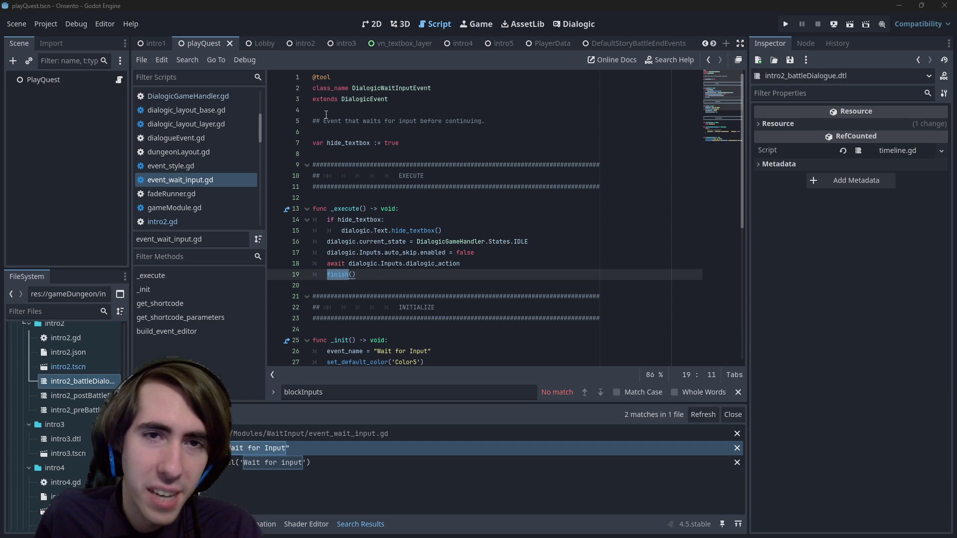
scroll(359, 225, "down", 6)
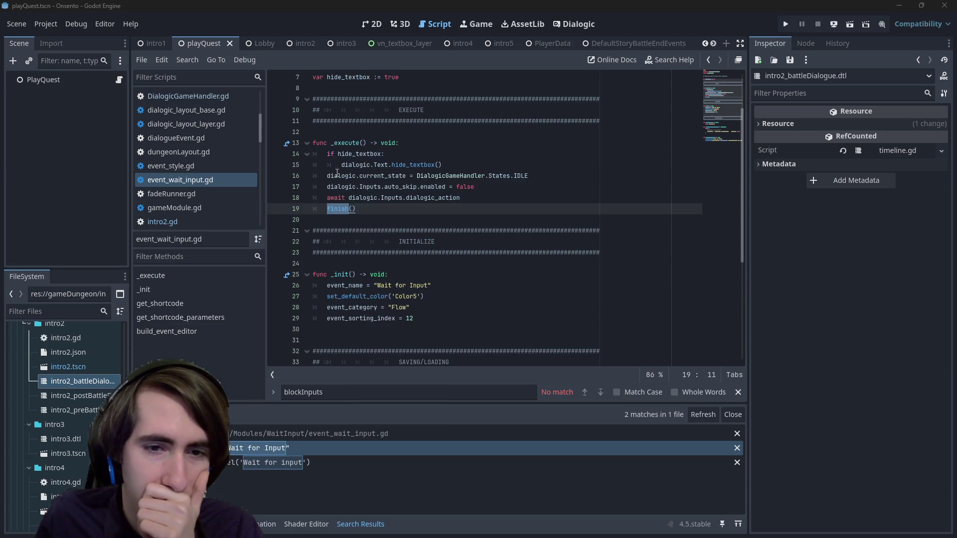
left_click(414, 168)
left_click(431, 176)
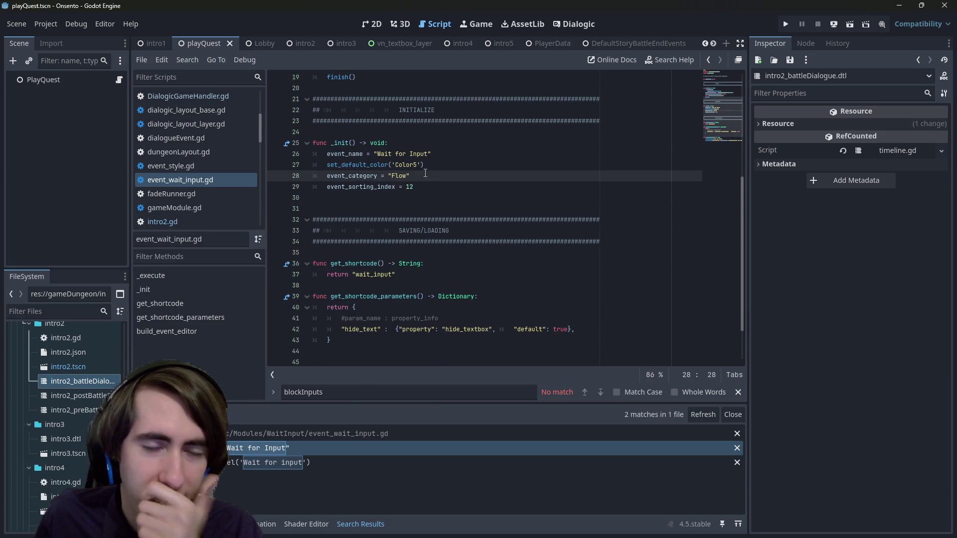
scroll(431, 178, "up", 4)
scroll(430, 178, "up", 2)
left_click(389, 87)
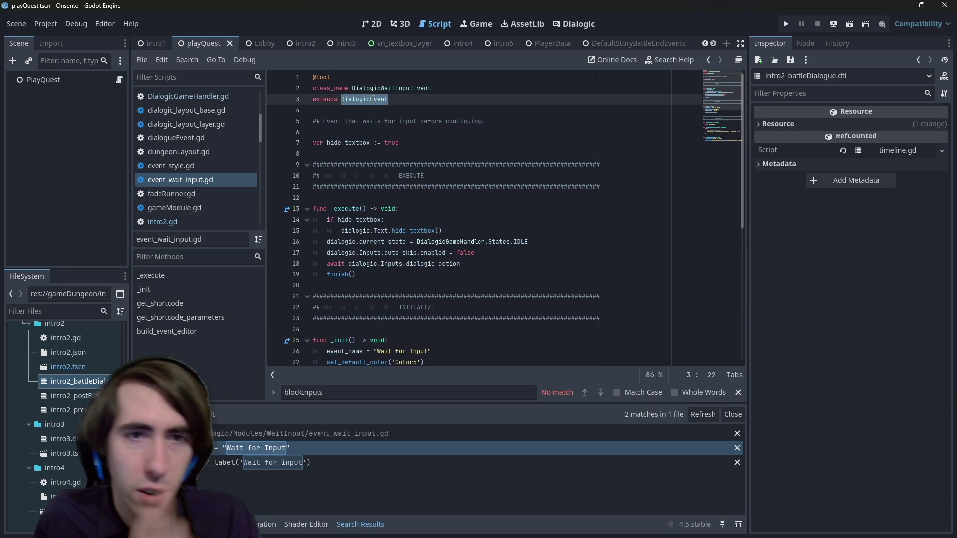
Search the project for DialogicWaitInputEvent and check its single match.
double_click(389, 87)
key("ctrl+shift+f")
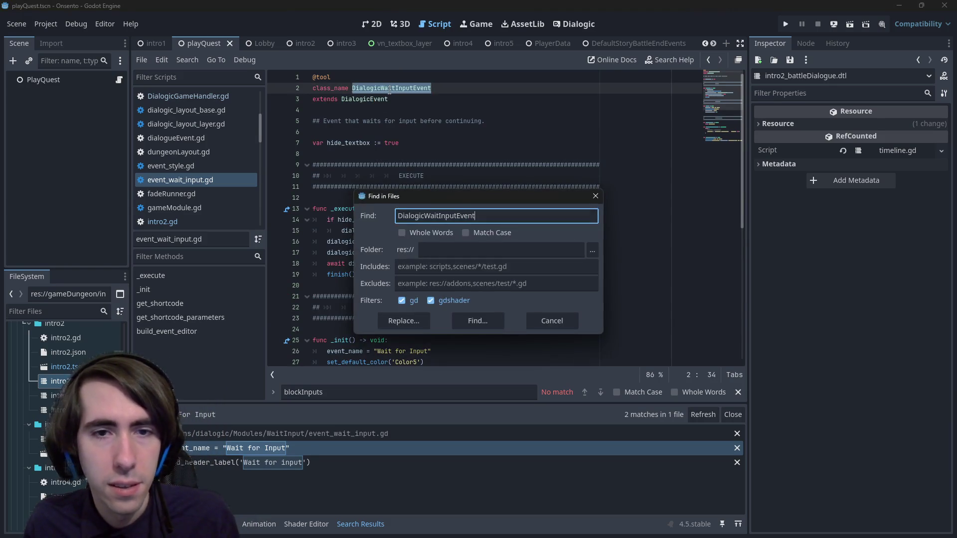
key("Return")
left_click(352, 451)
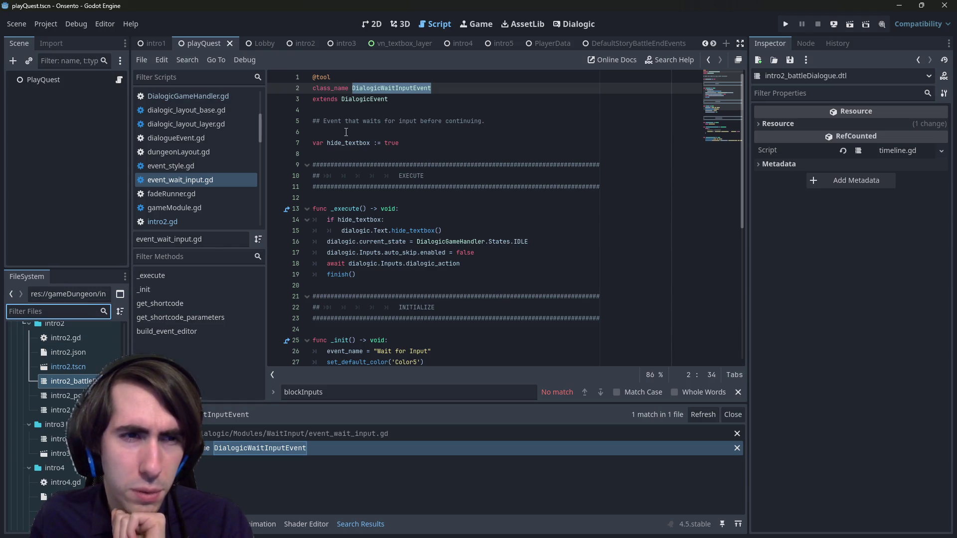
Filter the FileSystem dock for event_wait_input, clear the filter, and open WaitInput's index.gd.
type("even_wait")
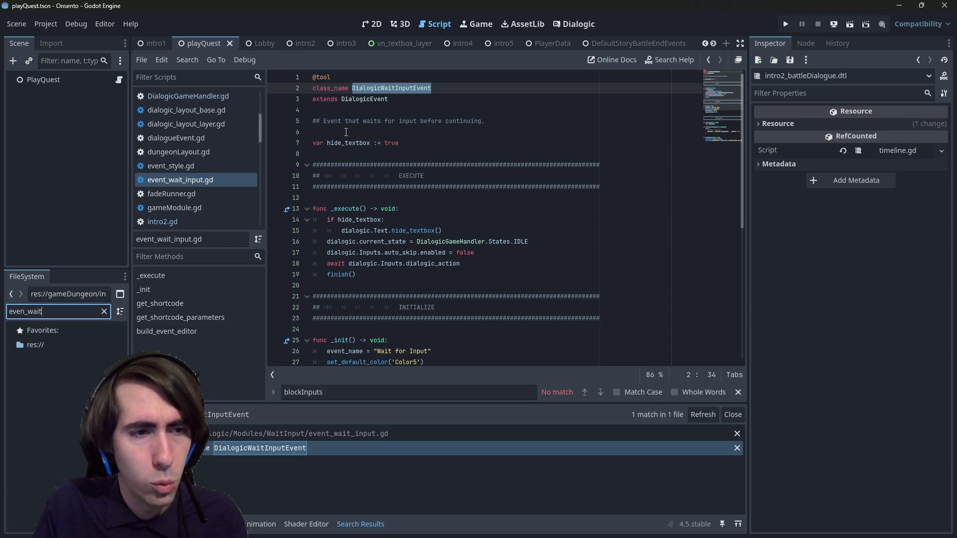
key("BackSpace")
key("BackSpace")
key("BackSpace")
key("BackSpace")
key("BackSpace")
type("t_wa")
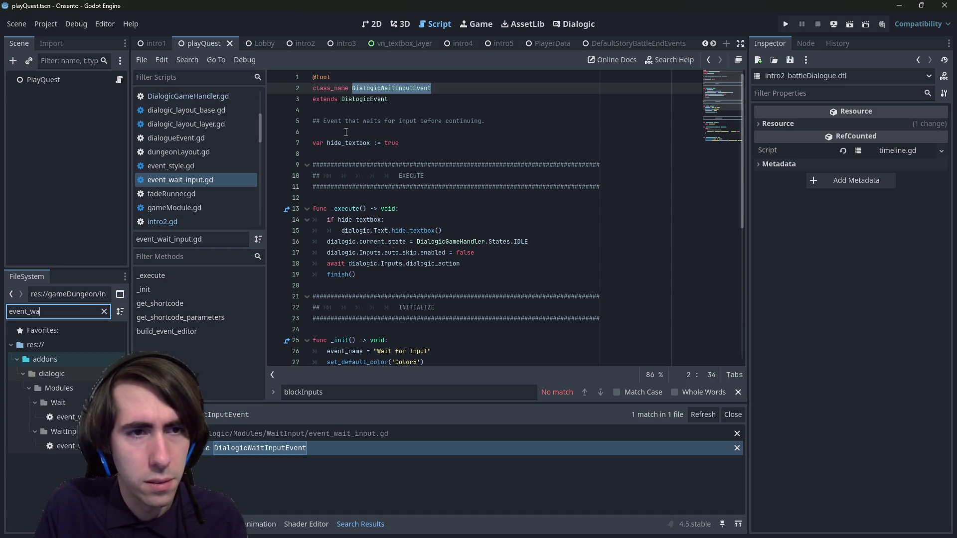
type("it_input")
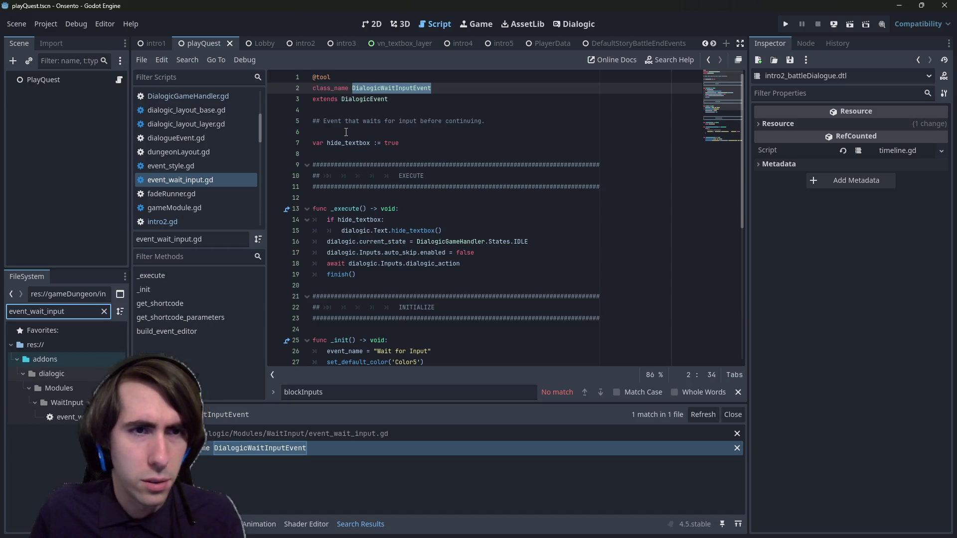
key("Down")
left_click(104, 311)
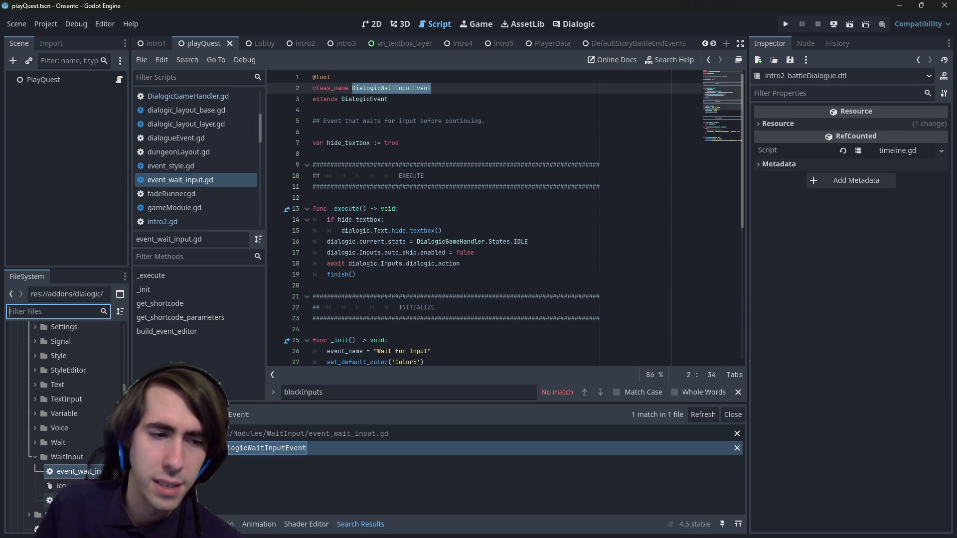
double_click(63, 500)
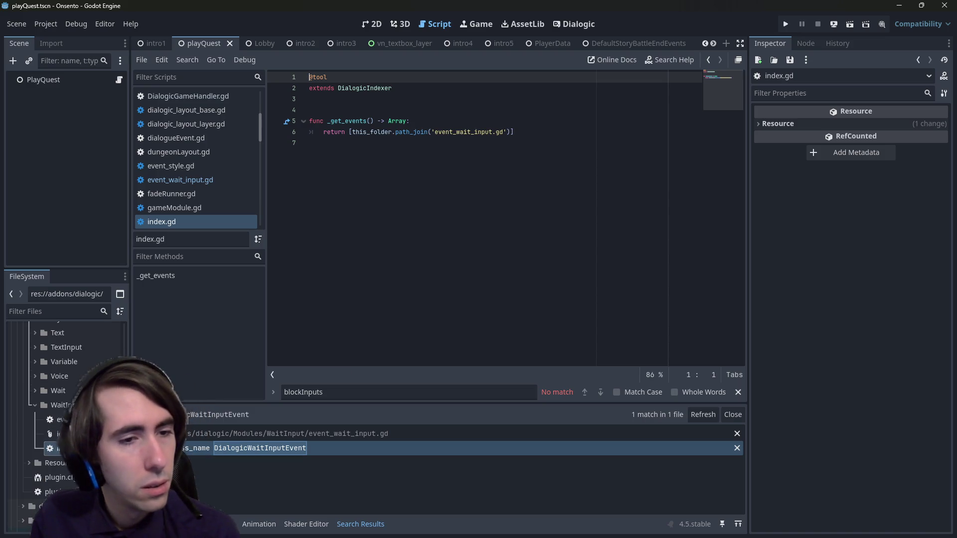
Enlarge the FileSystem panel and scroll through Dialogic Modules to the WaitInput folder.
mouse_move(130, 284)
left_mouse_down()
mouse_move(188, 374)
mouse_move(217, 309)
left_mouse_up()
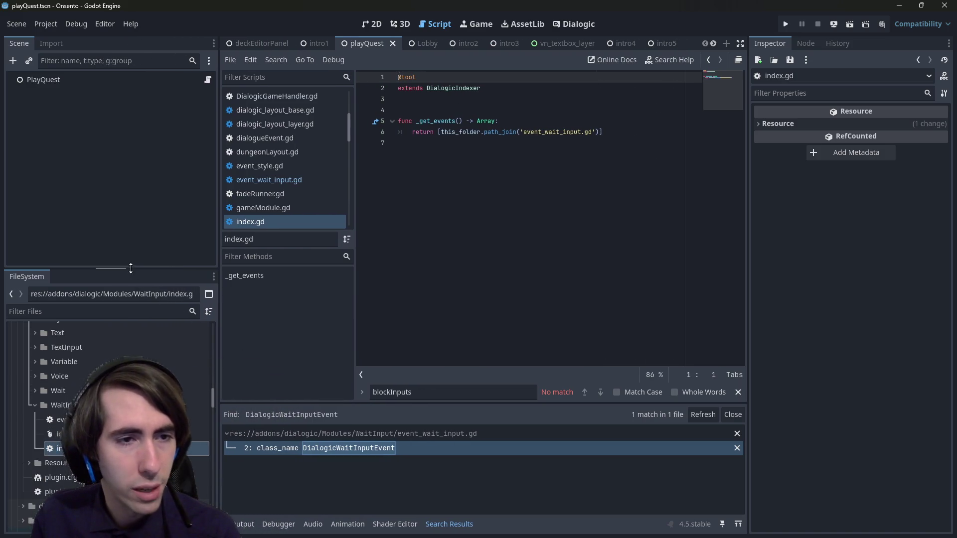
left_click_drag(133, 271, 149, 144)
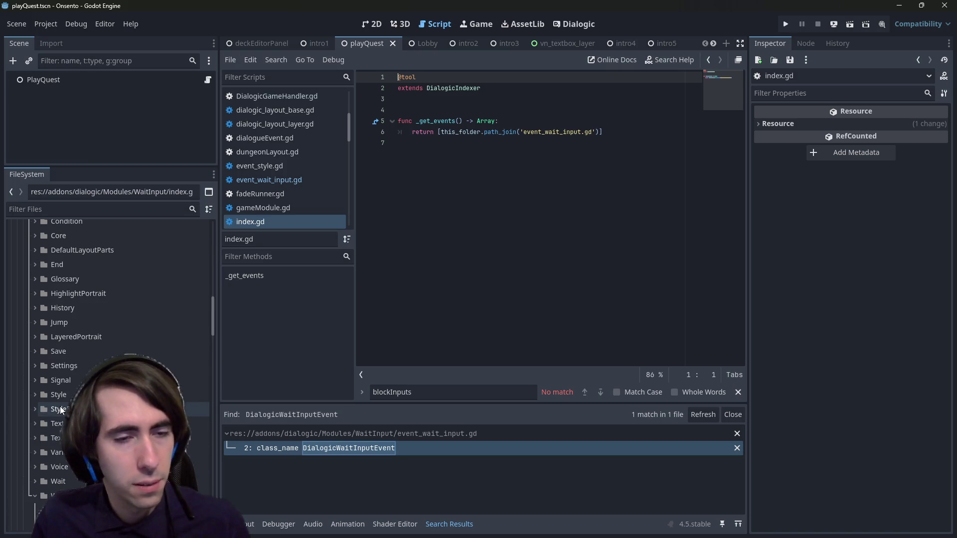
scroll(60, 406, "up", 8)
scroll(54, 396, "down", 2)
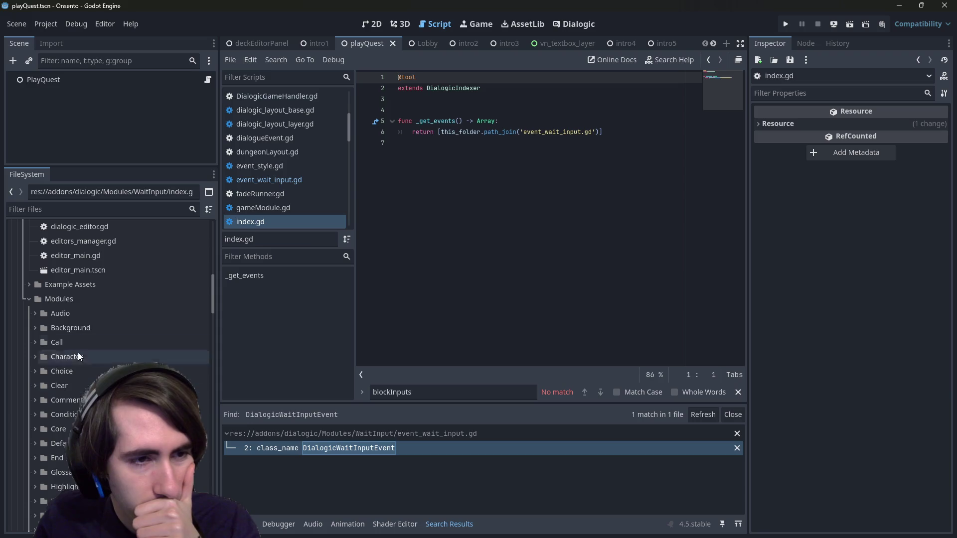
scroll(84, 311, "down", 4)
scroll(82, 324, "down", 5)
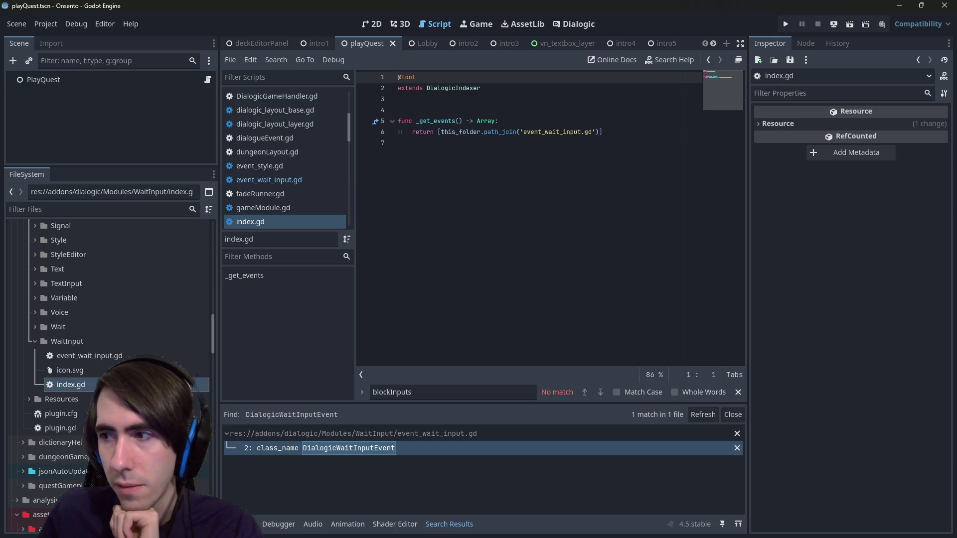
left_click(672, 204)
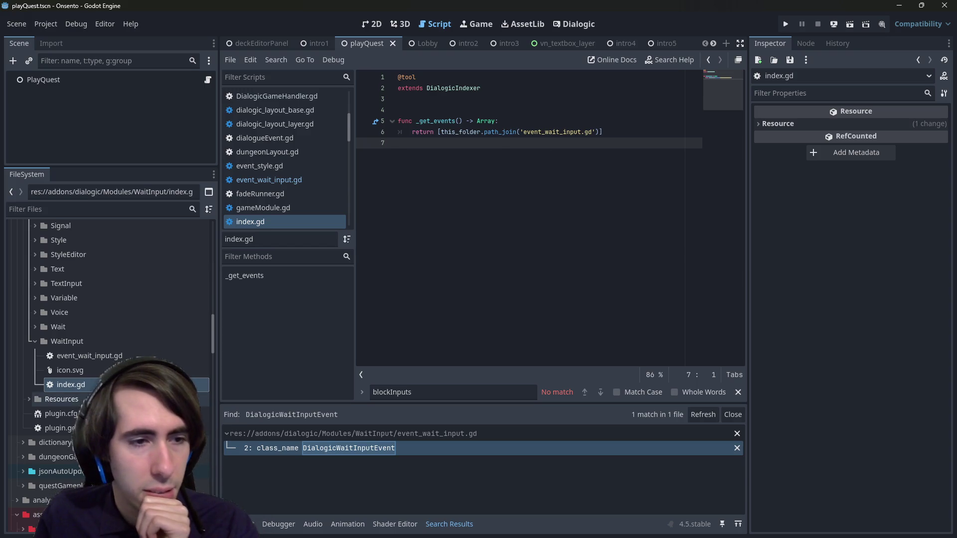
right_click(79, 338)
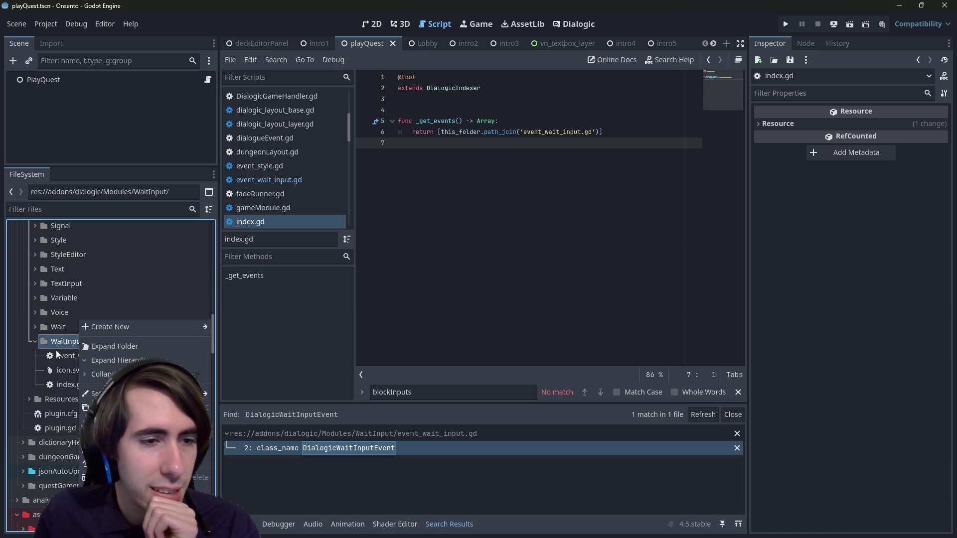
Expand the Wait module folder to view its files.
key("Escape")
scroll(58, 346, "up", 3)
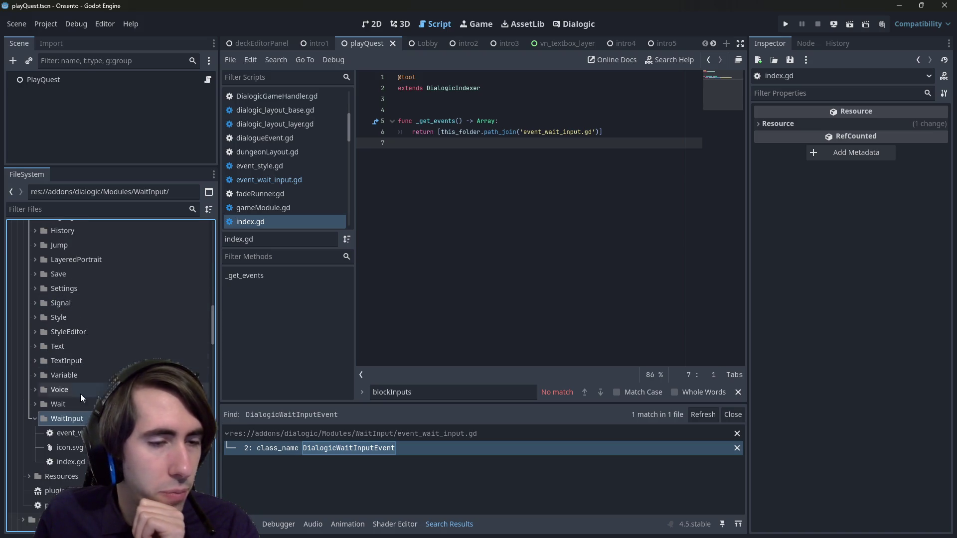
double_click(78, 403)
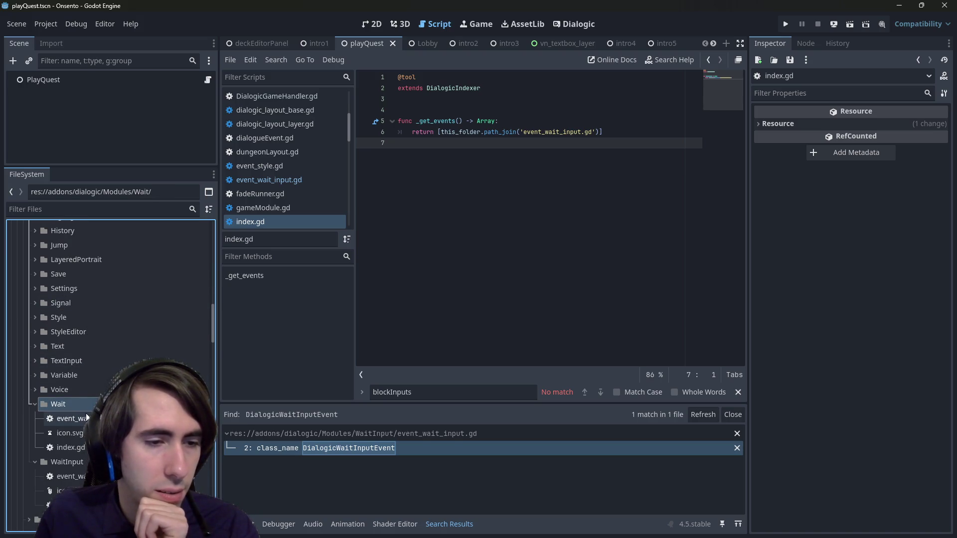
scroll(86, 401, "up", 5)
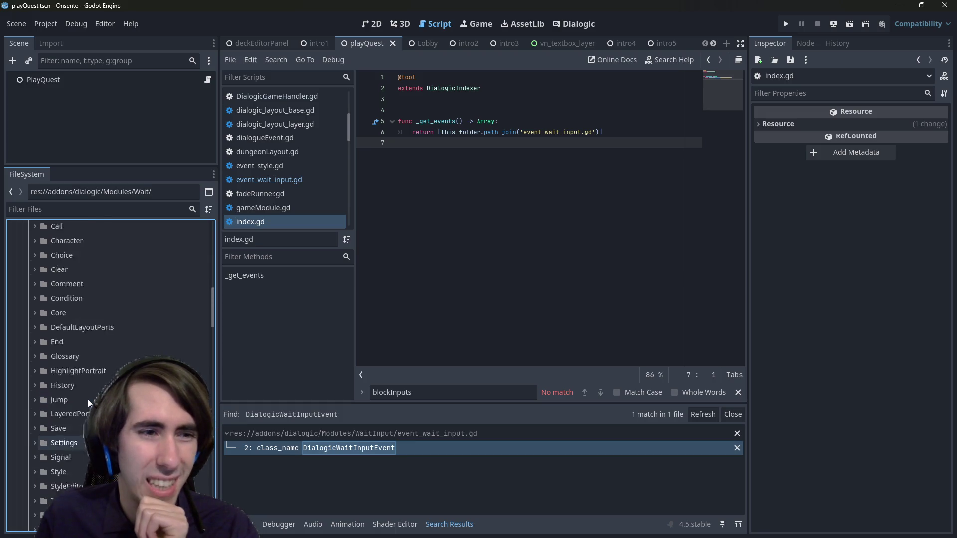
scroll(88, 399, "up", 5)
Create a new folder named WaitSignal inside the Modules folder.
right_click(82, 337)
mouse_move(124, 327)
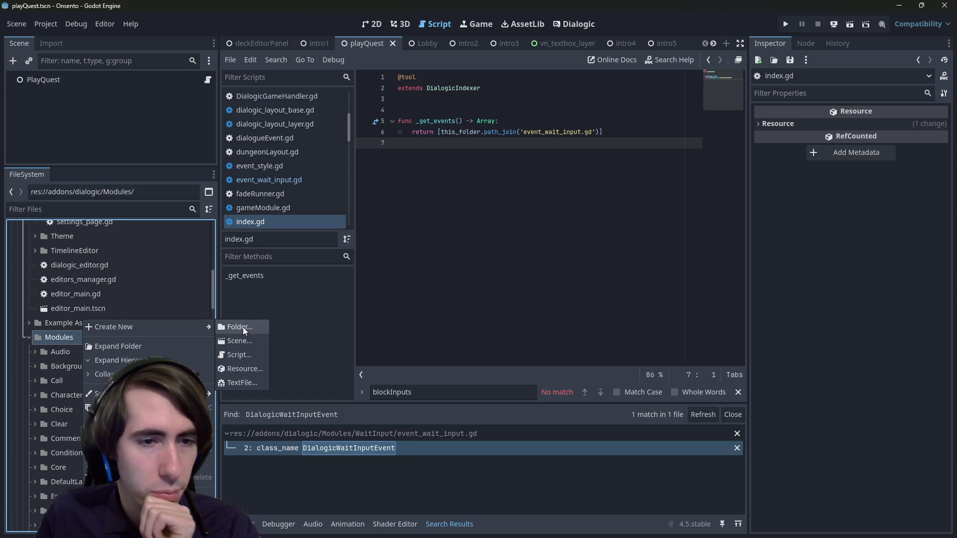
left_click(243, 327)
type("WaitSignal")
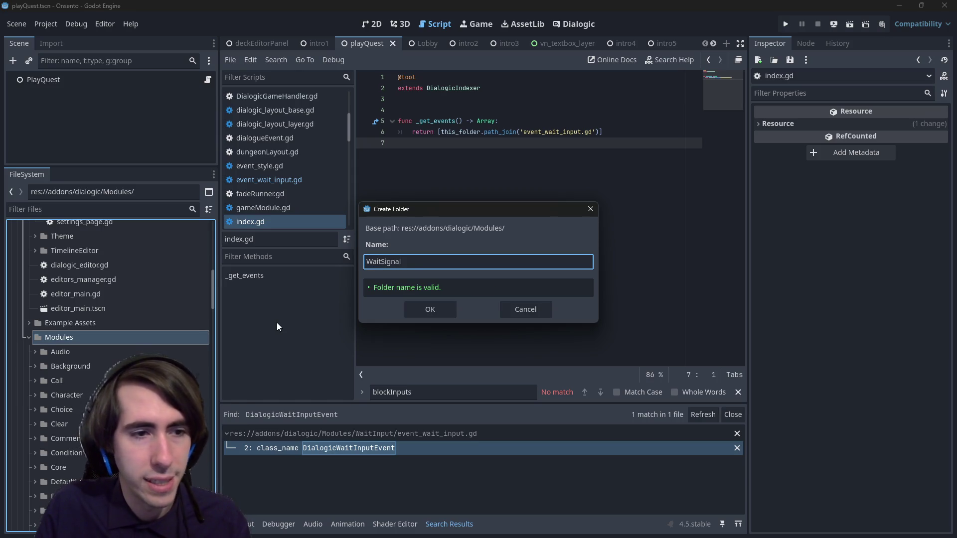
key("Return")
scroll(100, 353, "down", 10)
scroll(97, 339, "up", 5)
left_click(95, 399)
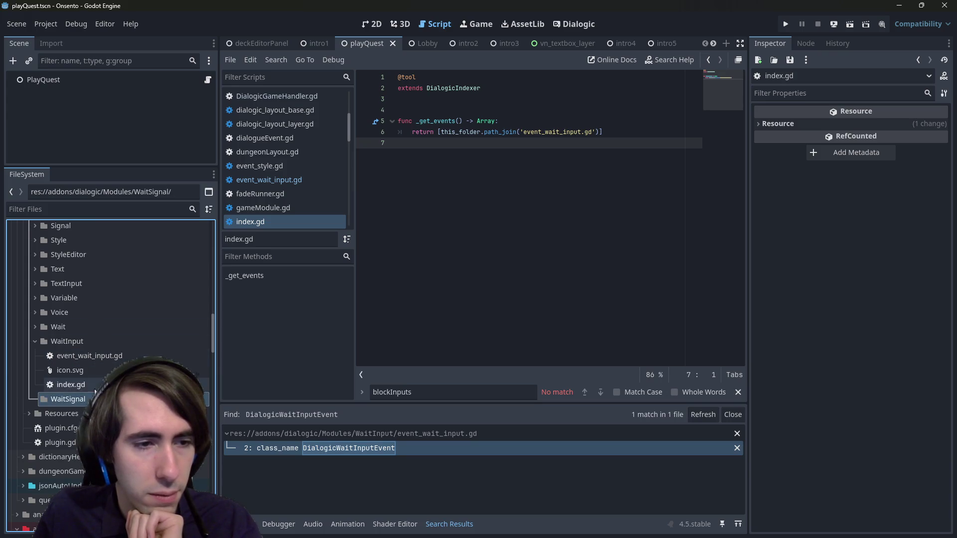
Duplicate event_wait_input.gd as event_wait_signal.gd and move it into WaitSignal.
right_click(96, 358)
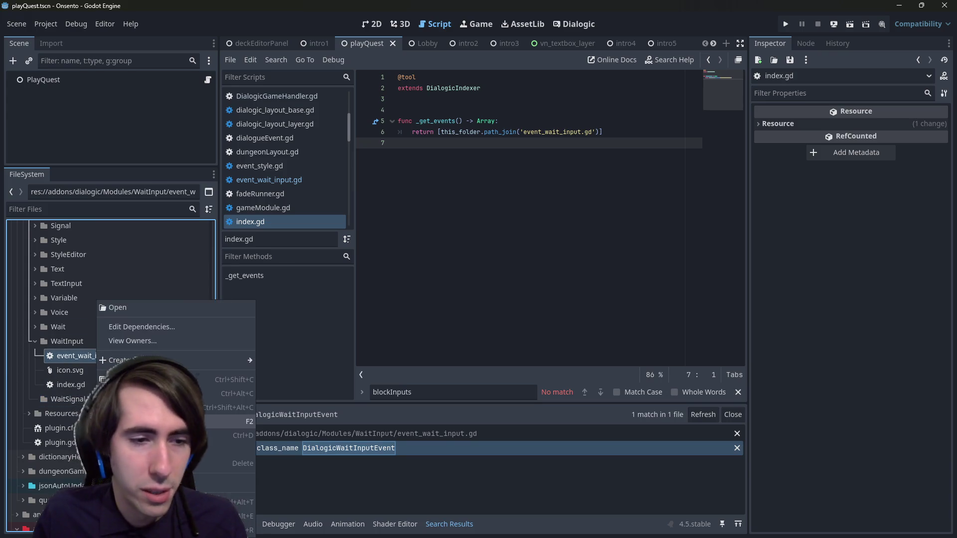
left_click(150, 435)
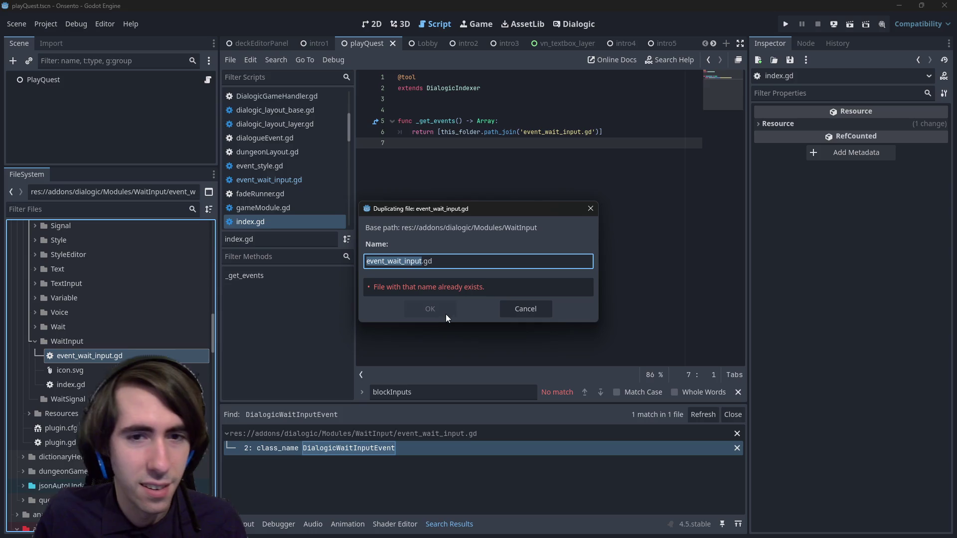
key("Right")
key("BackSpace")
key("BackSpace")
key("BackSpace")
type("signal")
left_click(449, 314)
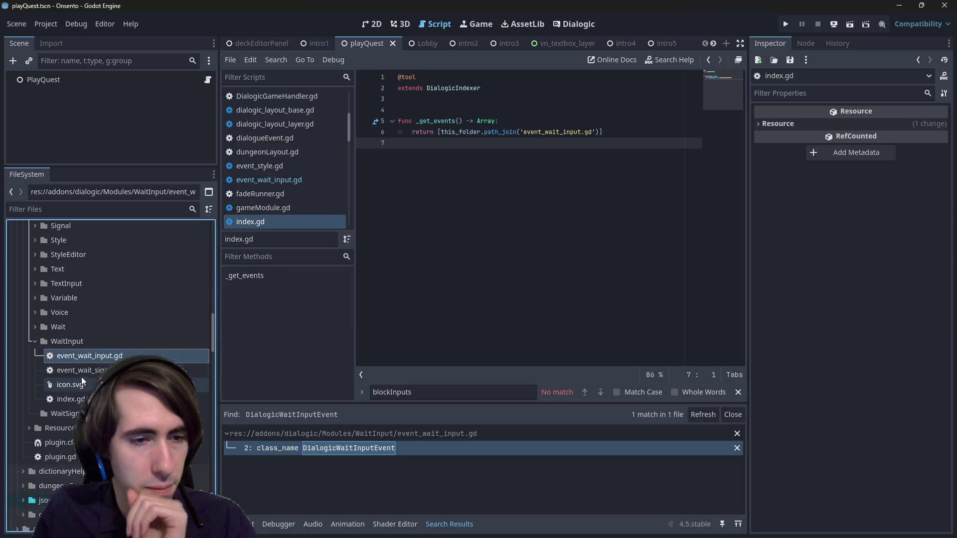
left_click_drag(79, 370, 65, 414)
Preview the WaitInput icon and index.gd, then locate the Wait module's hourglass icon.
left_click(86, 372)
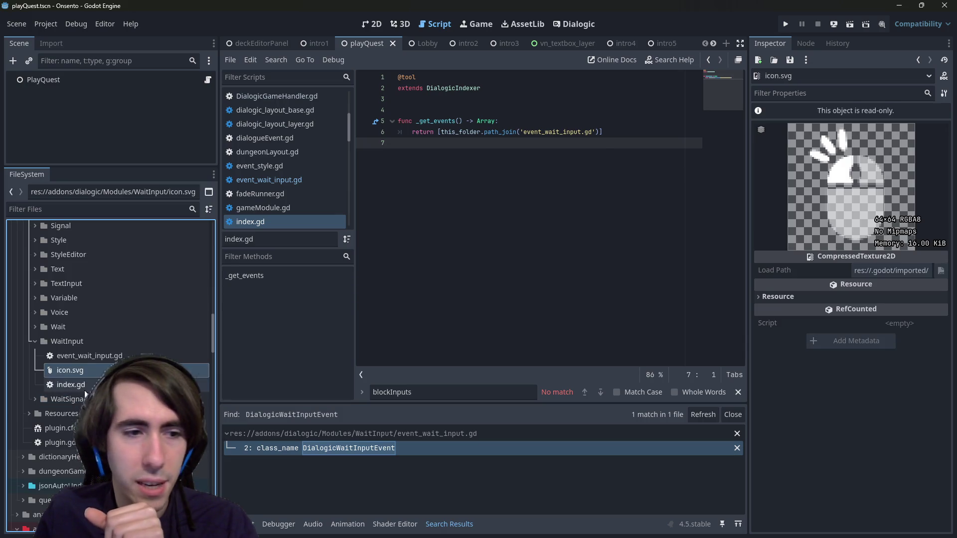
left_click(85, 387)
left_click(84, 372)
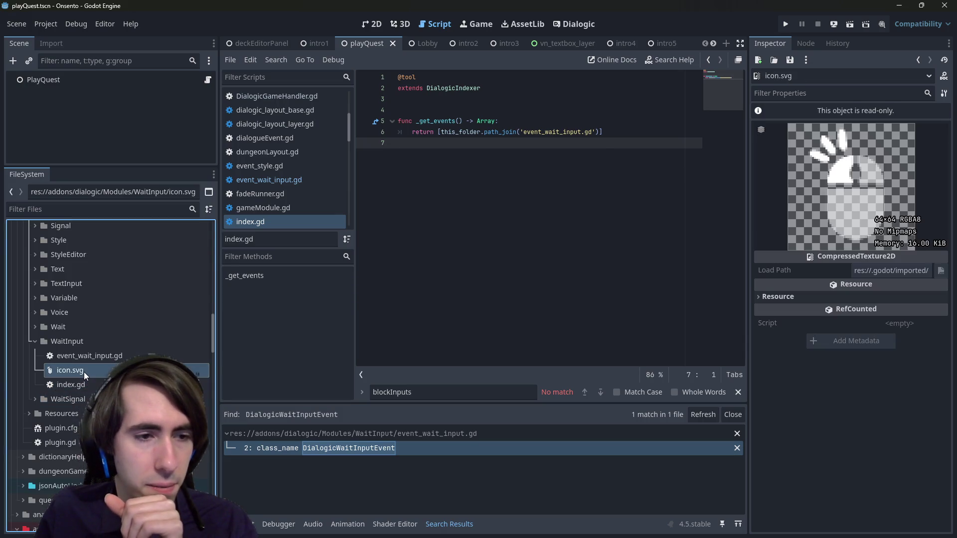
right_click(83, 372)
left_click(58, 326)
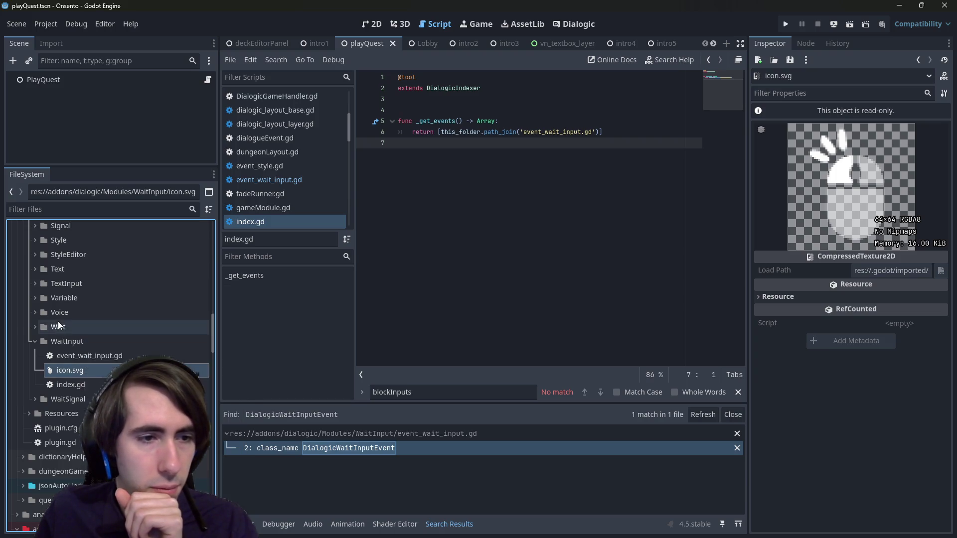
double_click(58, 325)
left_click(75, 355)
right_click(71, 355)
left_click(71, 355)
right_click(71, 353)
left_click(67, 352)
scroll(85, 289, "down", 4)
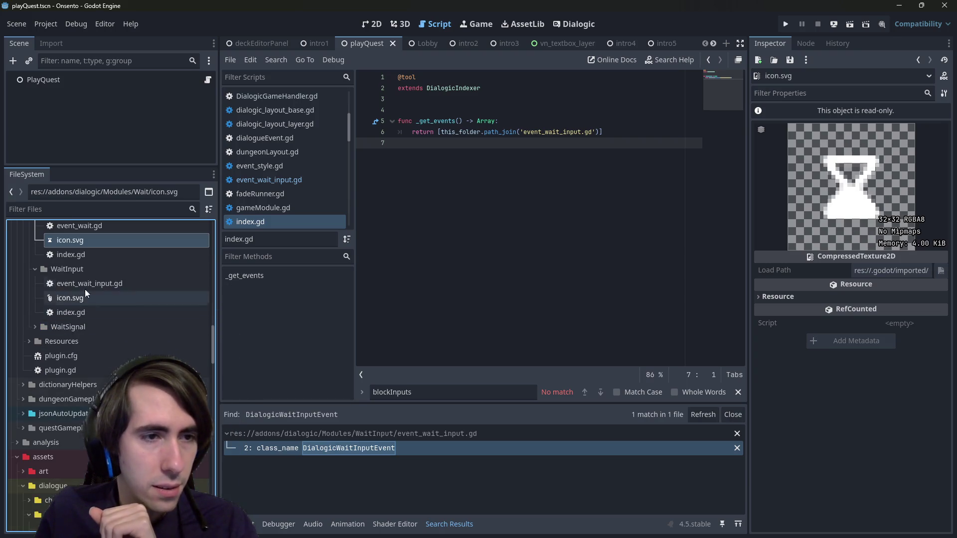
Duplicate the hourglass icon as icon2.svg and move it into WaitSignal.
right_click(88, 241)
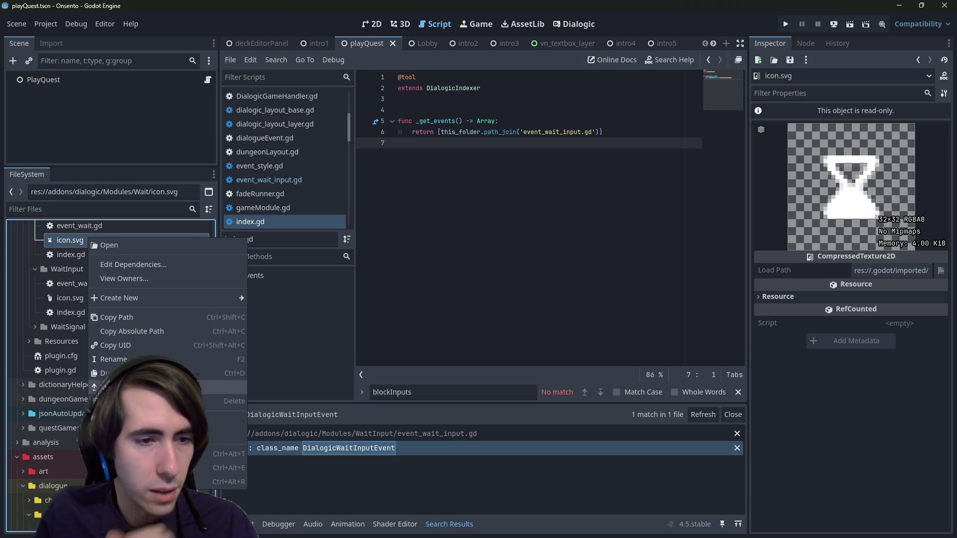
left_click(120, 373)
left_click(522, 306)
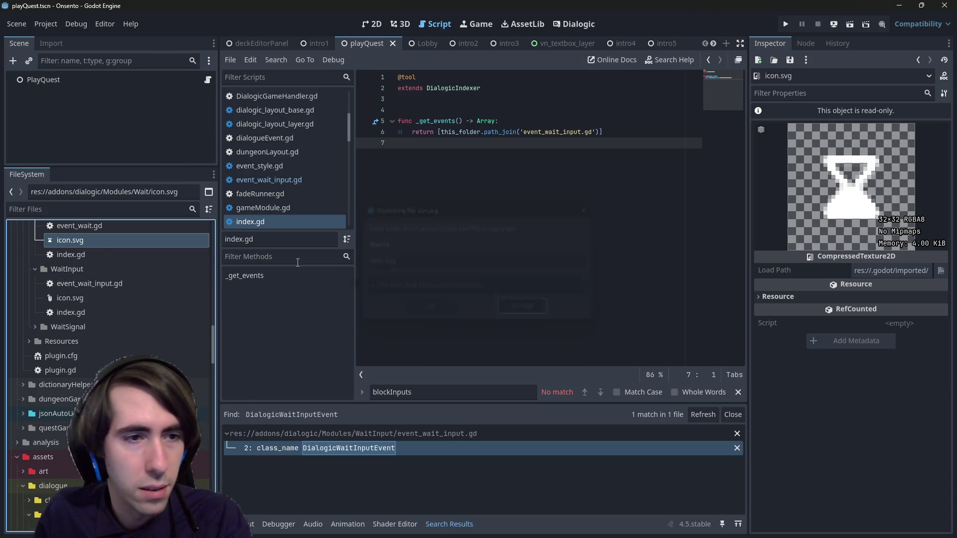
scroll(109, 299, "up", 3)
right_click(84, 281)
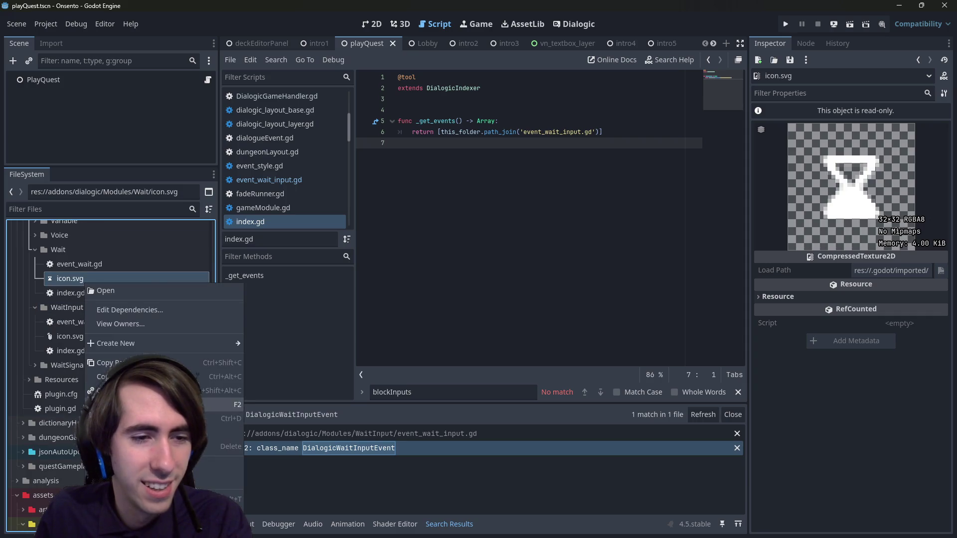
left_click(150, 419)
type("icon2")
key("Return")
left_click_drag(99, 278, 86, 383)
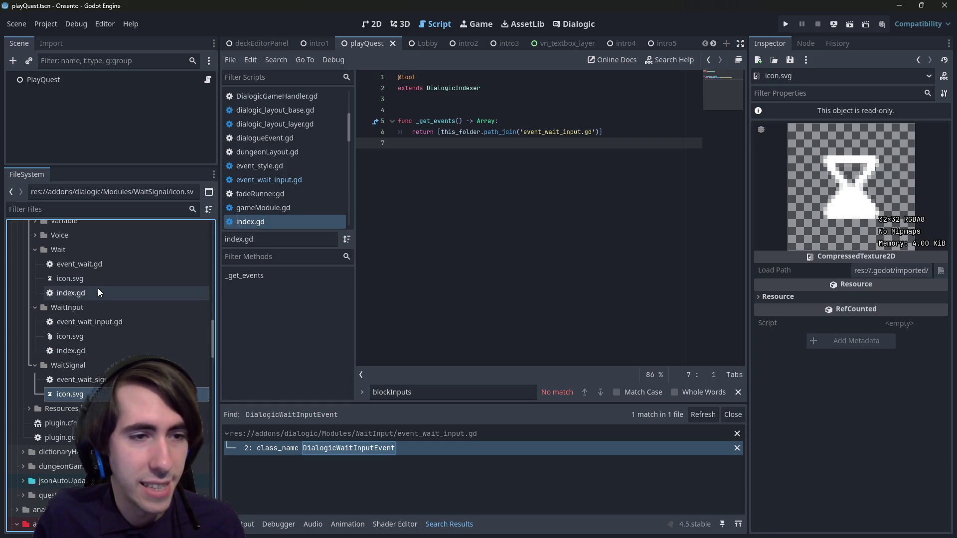
Duplicate Wait's index.gd as index2.gd, move it into WaitSignal, and rename it index.gd.
right_click(98, 293)
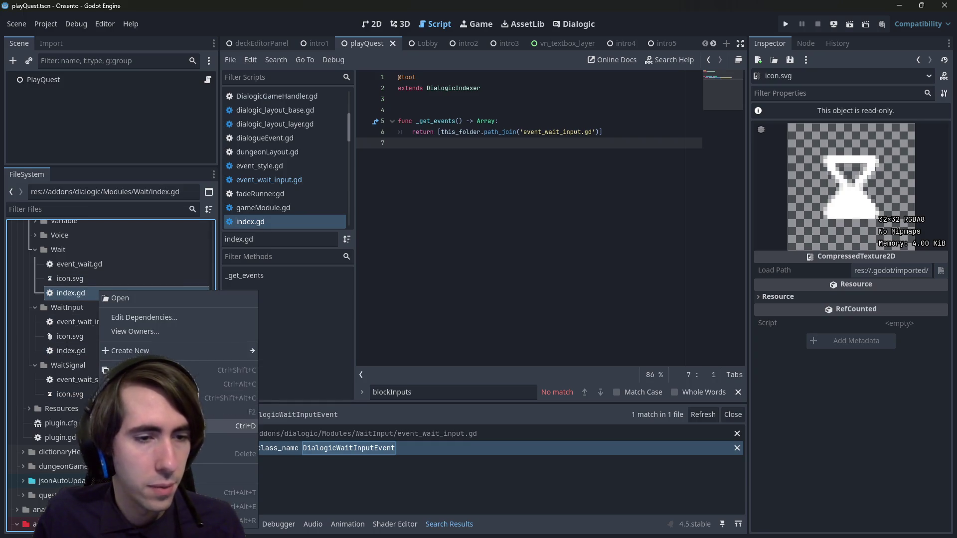
left_click(150, 426)
type("2")
key("Return")
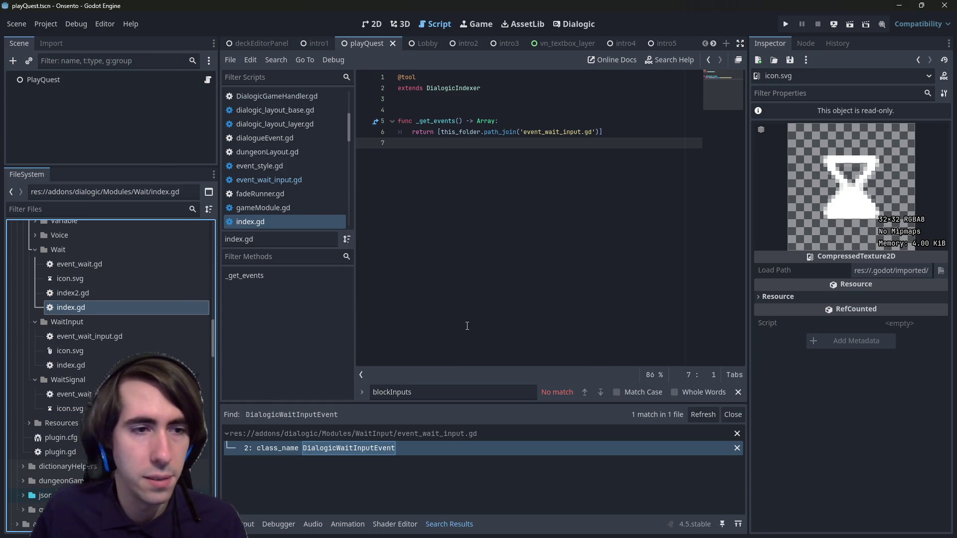
left_click(97, 292)
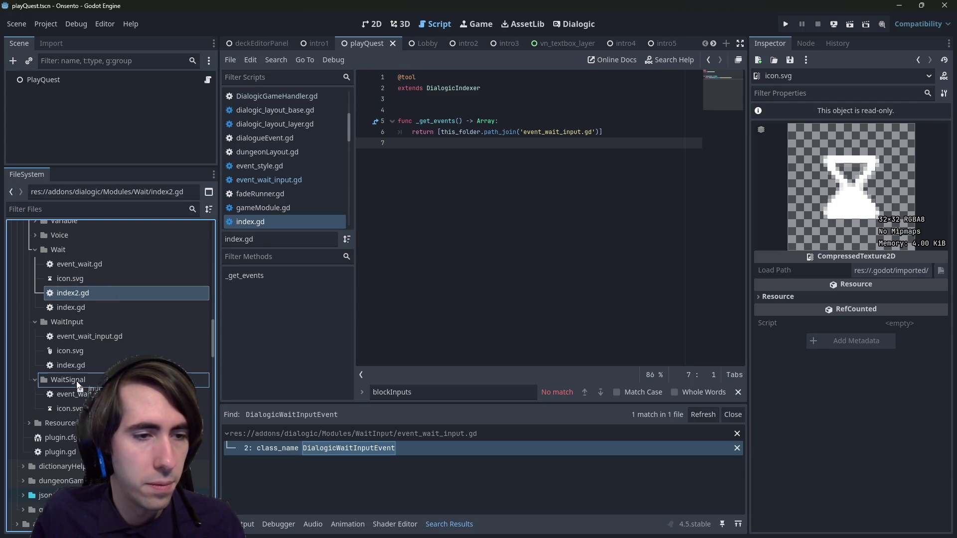
left_click_drag(77, 385, 75, 405)
key("F2")
type("index")
key("Return")
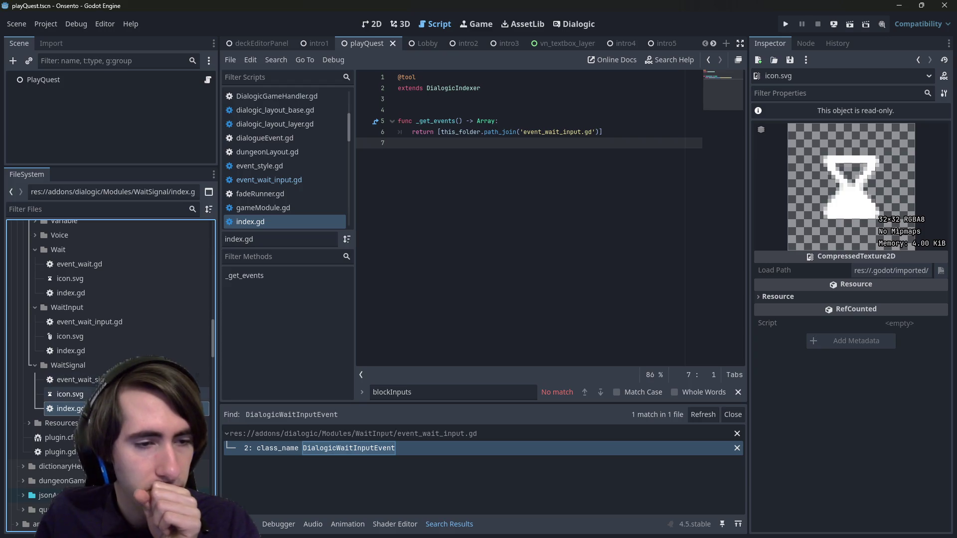
Open the new WaitSignal index.gd and select event_wait in line 6's returned path.
double_click(71, 408)
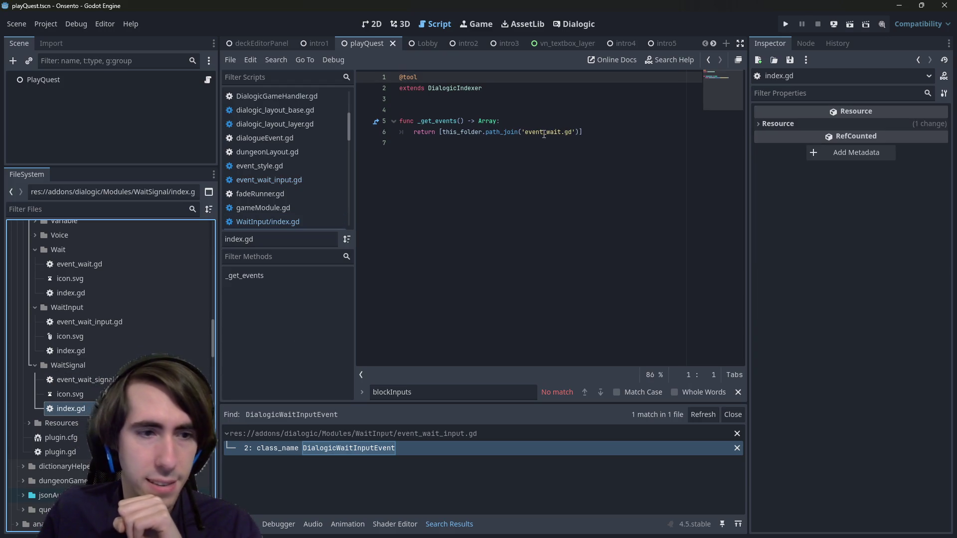
left_click(74, 380)
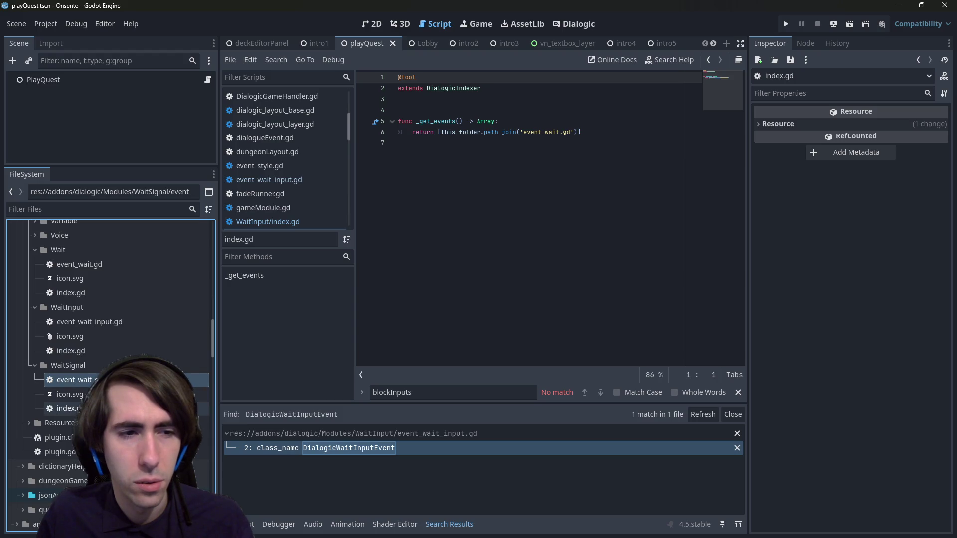
double_click(549, 132)
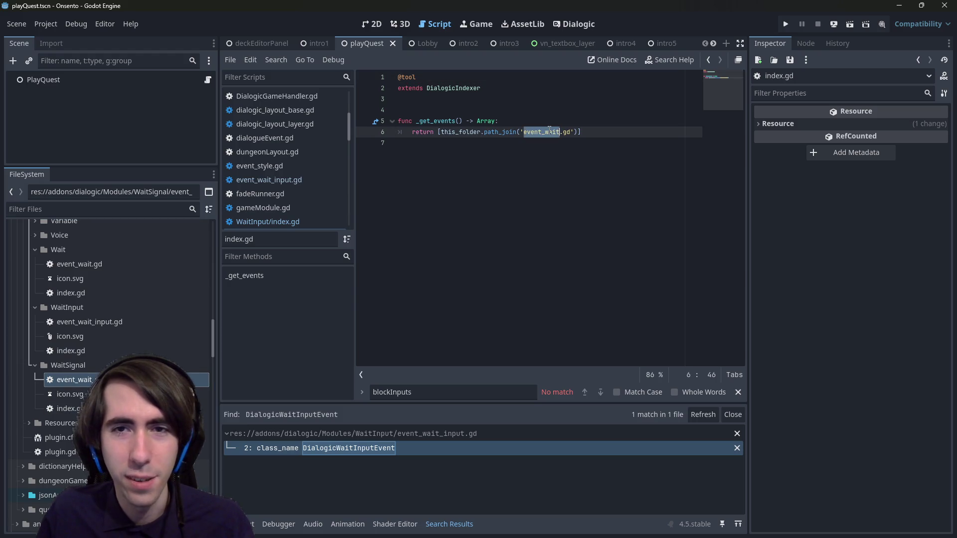
left_click(549, 131)
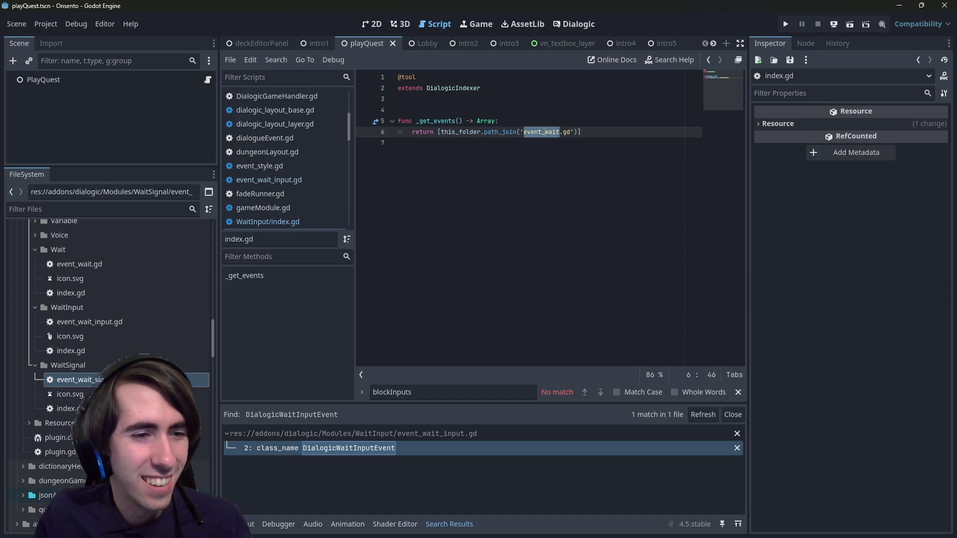
Look up event_wait.gd in the quick file search, closing it without opening anything.
key("shift+alt+o")
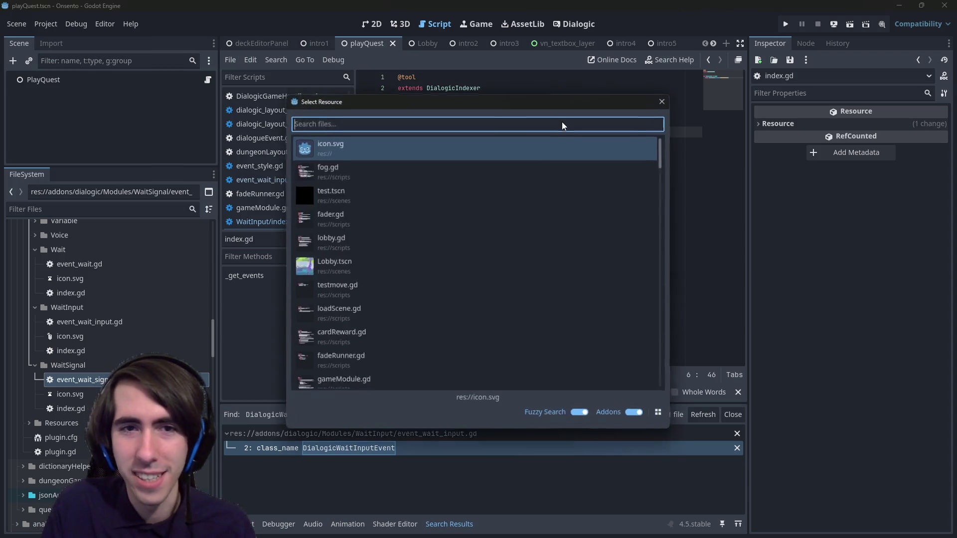
type("event_wait.gd")
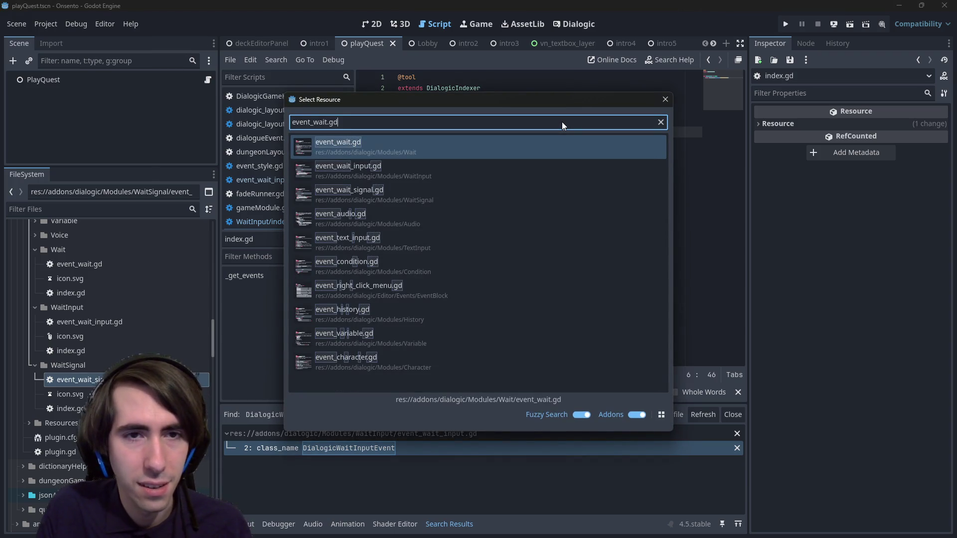
key("Down")
key("Down")
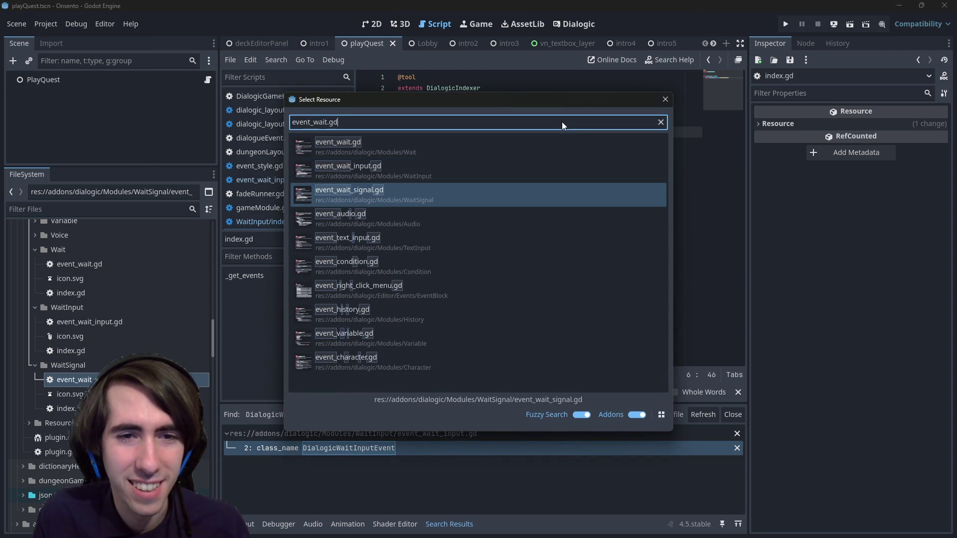
key("Up")
key("Up")
key("Down")
key("Up")
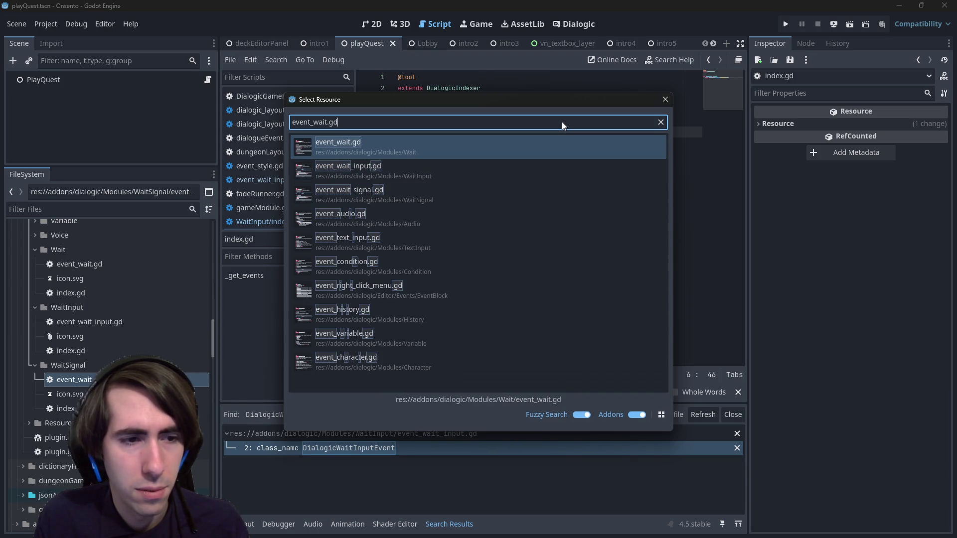
key("Escape")
scroll(84, 283, "up", 5)
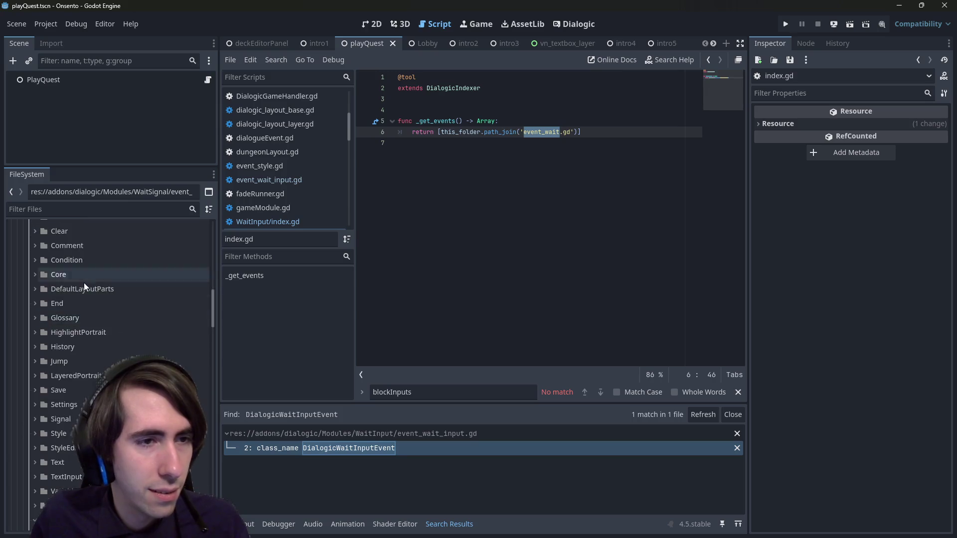
scroll(83, 286, "up", 10)
scroll(88, 340, "up", 5)
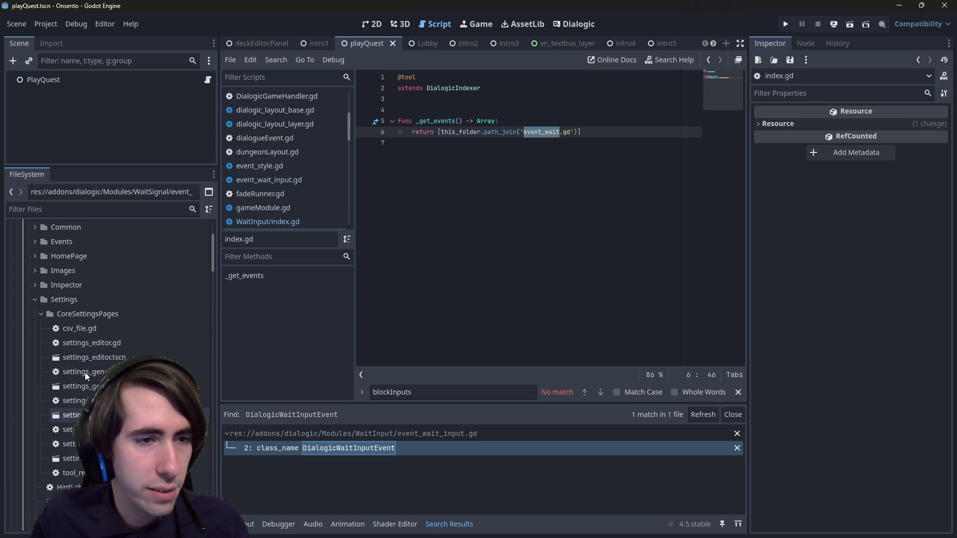
scroll(85, 372, "down", 15)
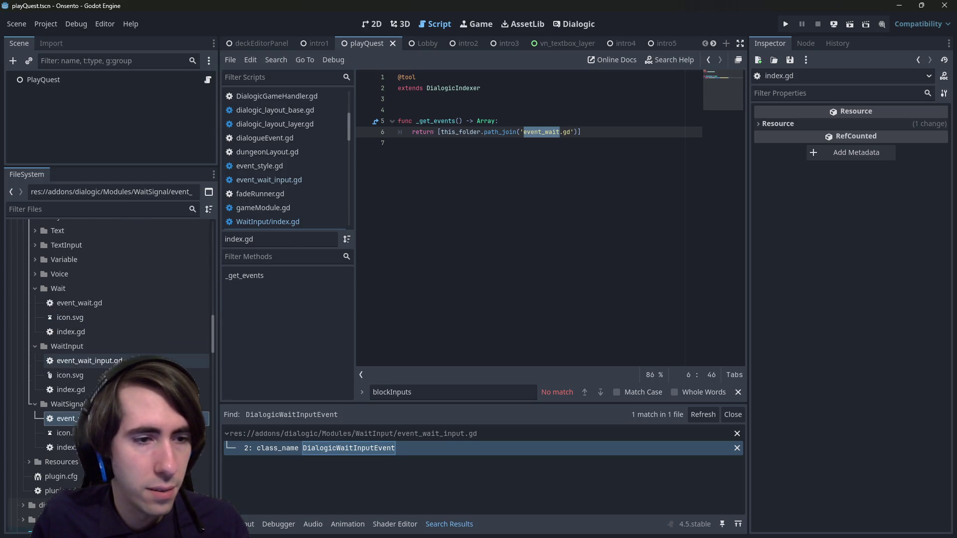
scroll(95, 349, "up", 3)
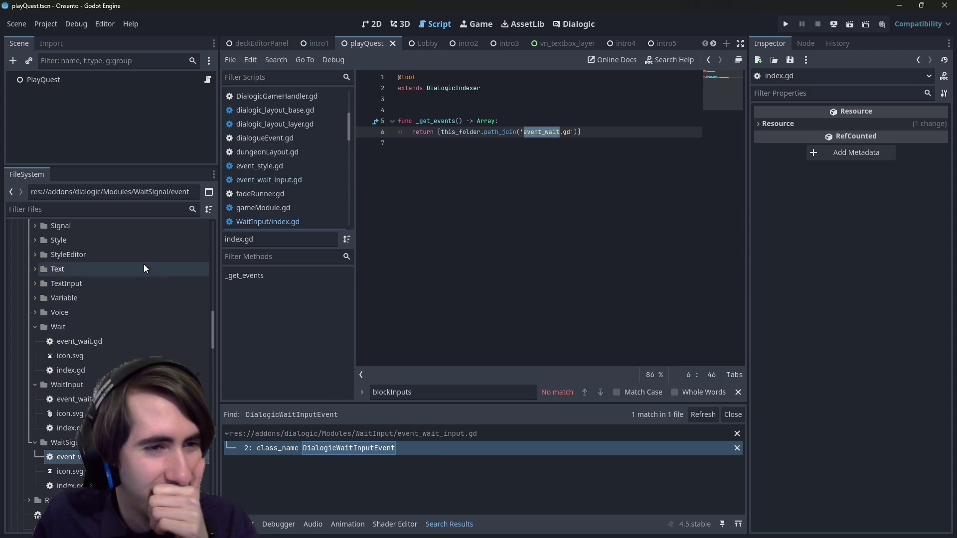
scroll(94, 281, "up", 10)
scroll(94, 281, "down", 10)
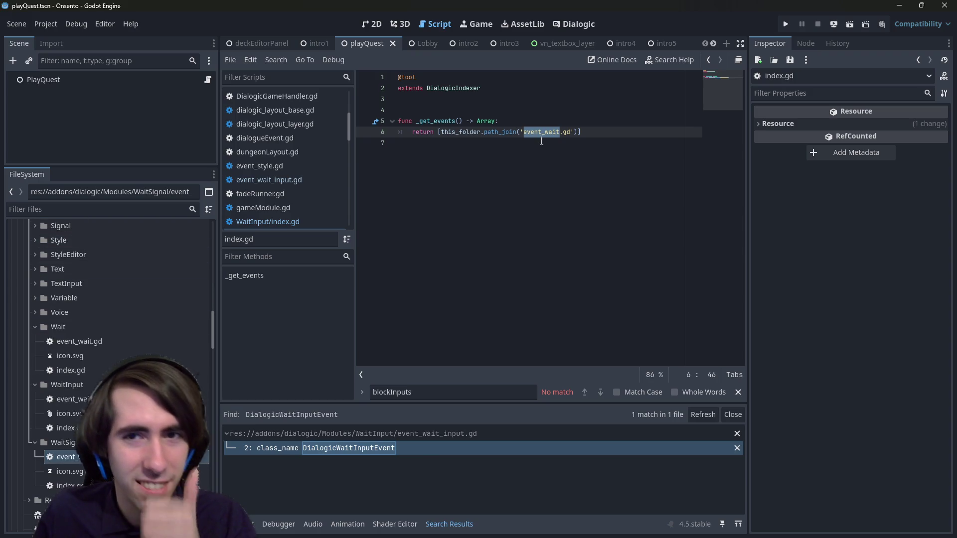
Change line 6's path to event_wait_signal.gd, then open event_wait_signal.gd.
key("shift+alt+o")
type("event_wait.gd")
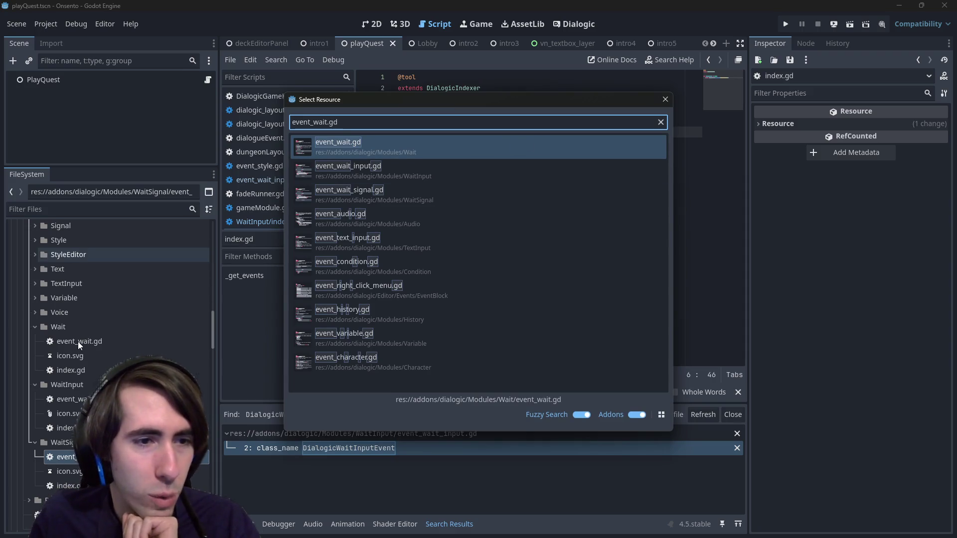
mouse_move(563, 100)
left_mouse_down()
mouse_move(498, 231)
mouse_move(553, 87)
left_mouse_up()
left_click(656, 85)
left_click(114, 342)
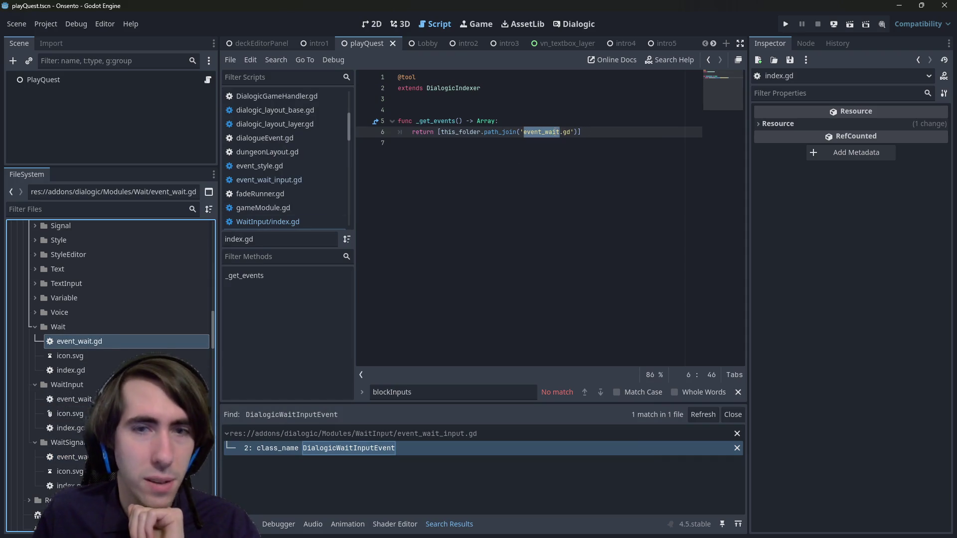
left_click(560, 131)
type("_signal")
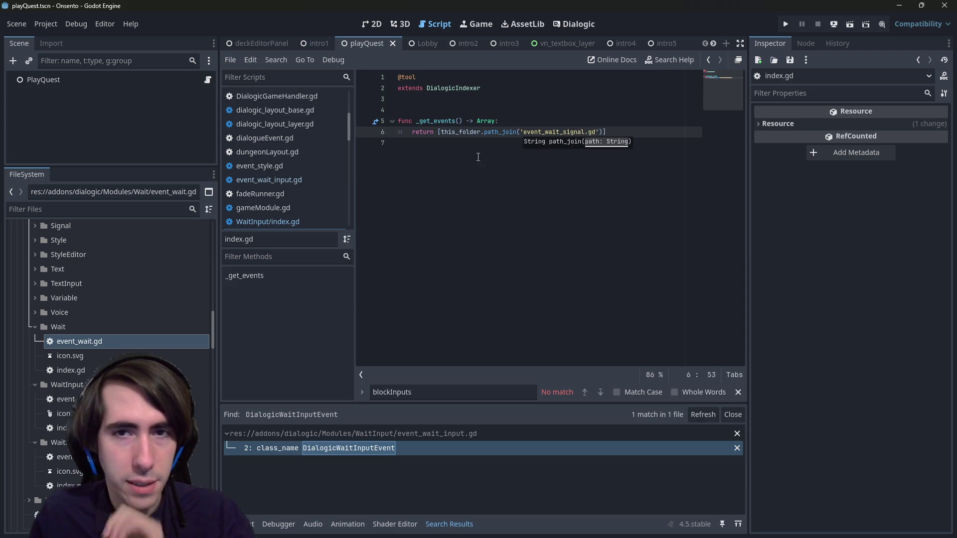
double_click(65, 456)
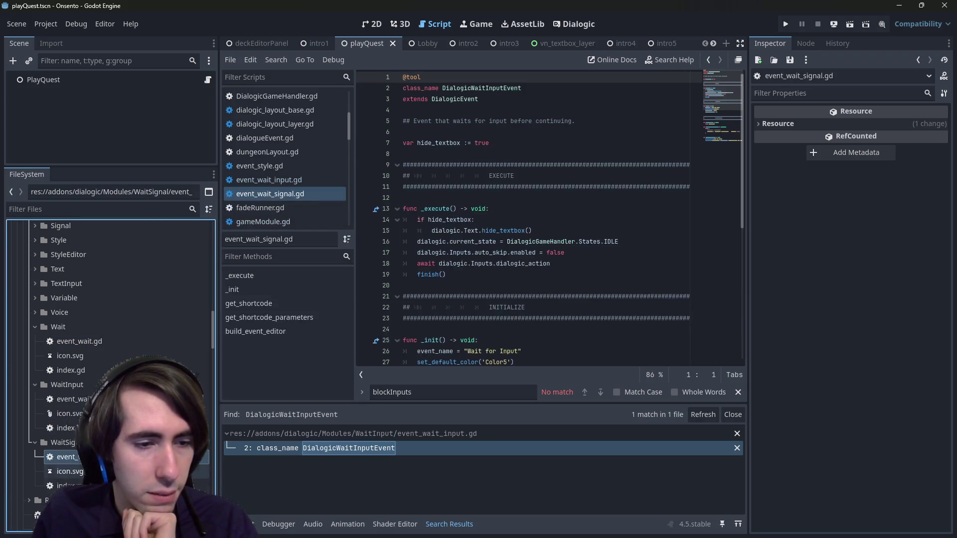
Reopen event_wait_signal.gd, change 'input' to 'signal' in the line 5 description comment, and save.
key("alt+Left")
left_click(70, 471)
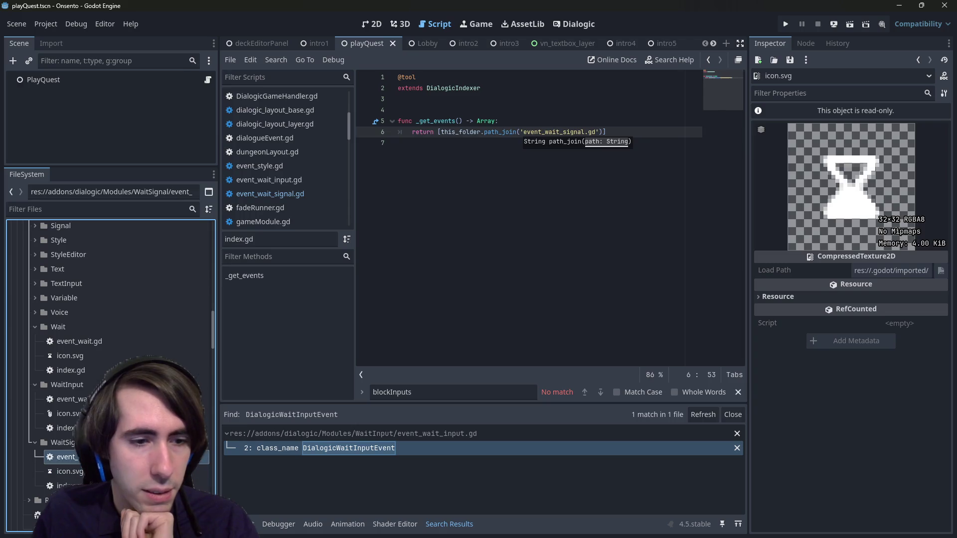
double_click(64, 457)
left_click(371, 143)
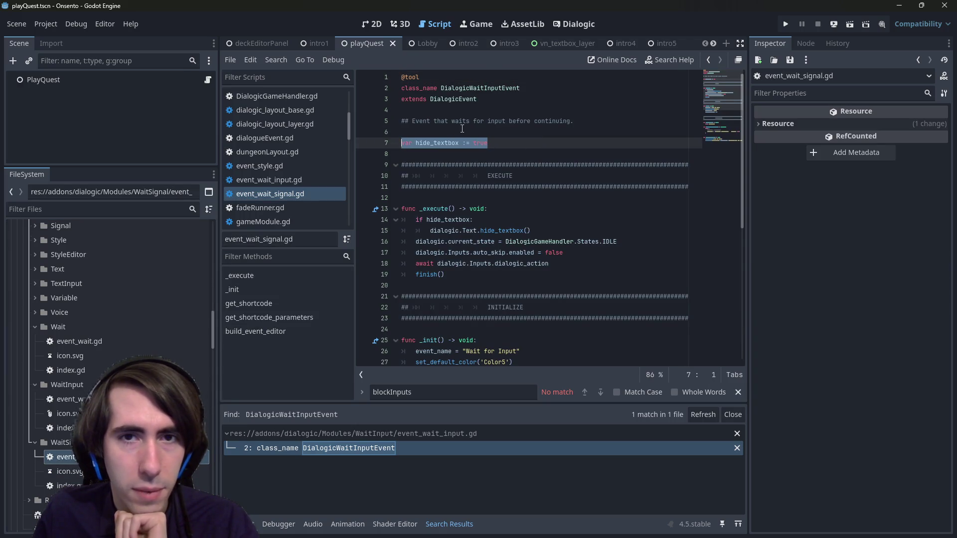
mouse_move(577, 121)
left_mouse_down()
mouse_move(402, 121)
mouse_move(574, 121)
mouse_move(488, 123)
left_mouse_up()
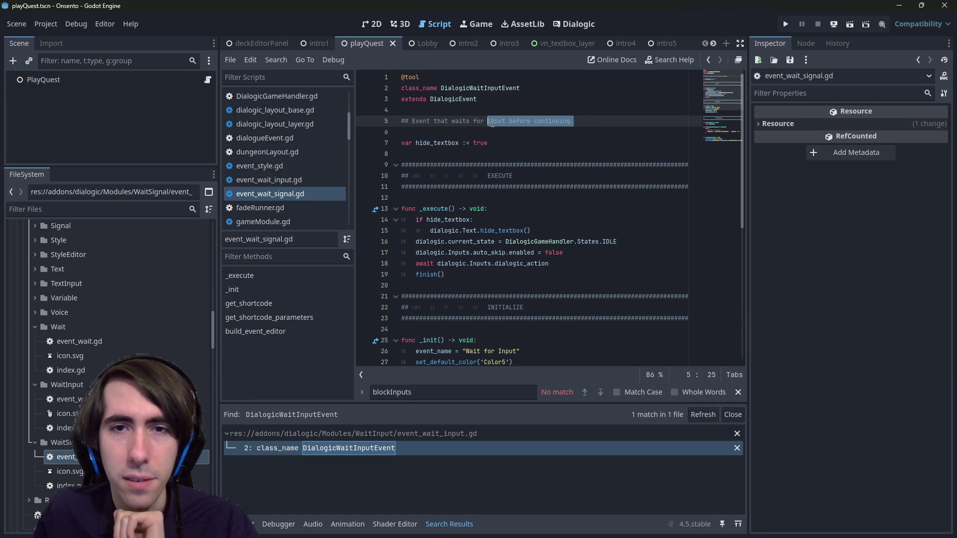
double_click(491, 123)
type("signal")
key("ctrl+s")
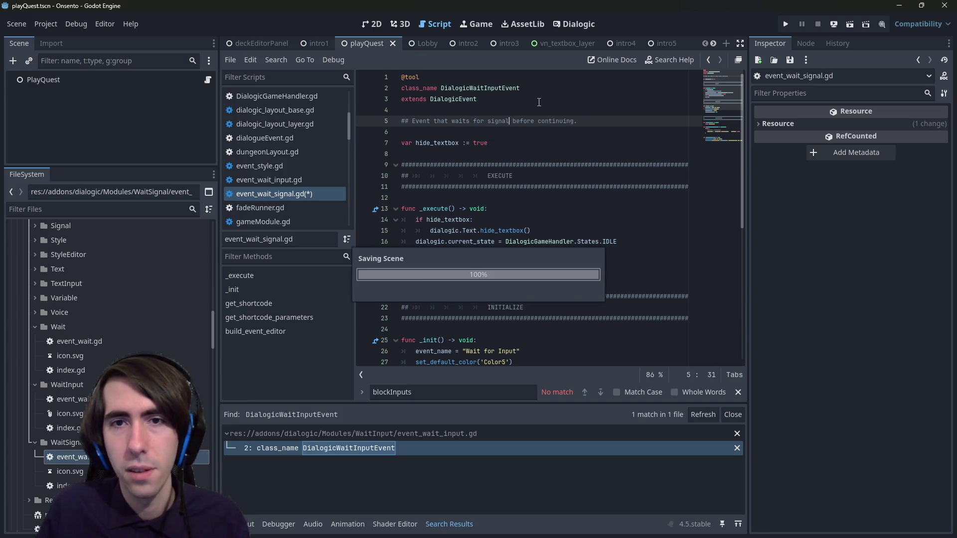
Read through the script, tracing hide_textbox, current_state, auto_skip and the awaited dialogic_action signal.
left_click(439, 144)
double_click(439, 144)
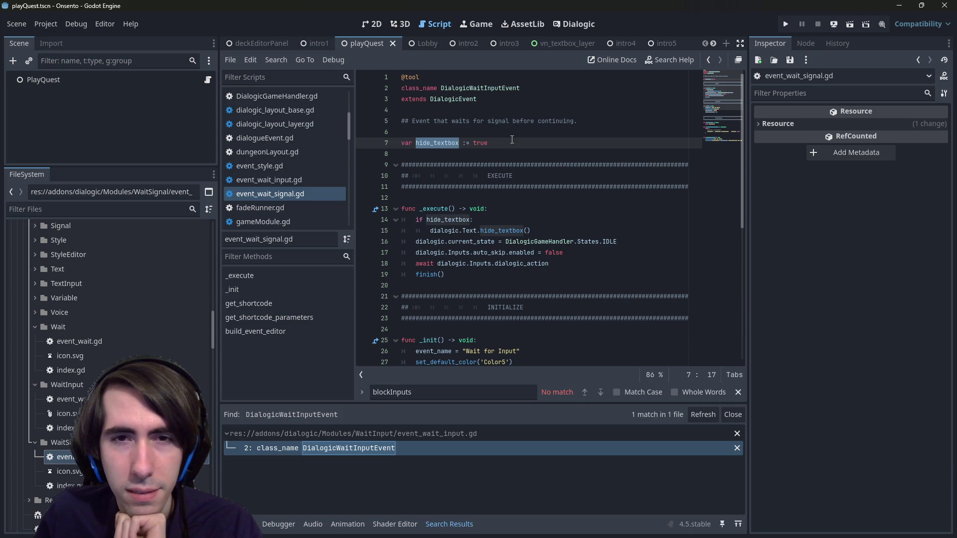
scroll(449, 196, "down", 2)
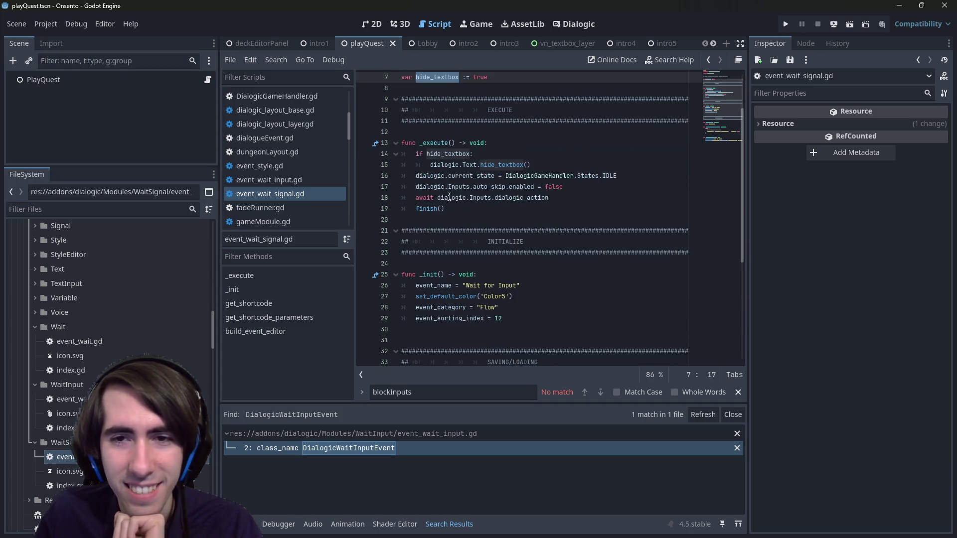
mouse_move(449, 185)
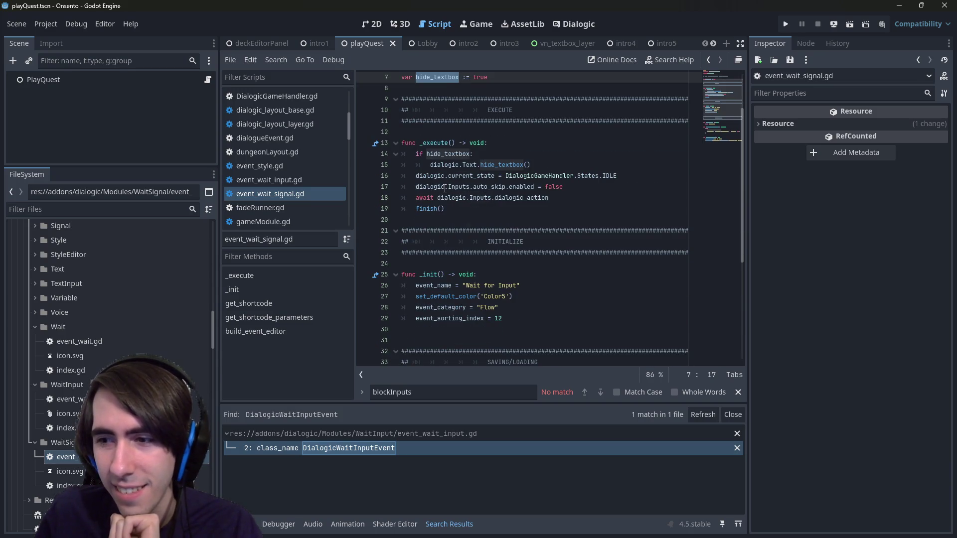
scroll(479, 159, "up", 2)
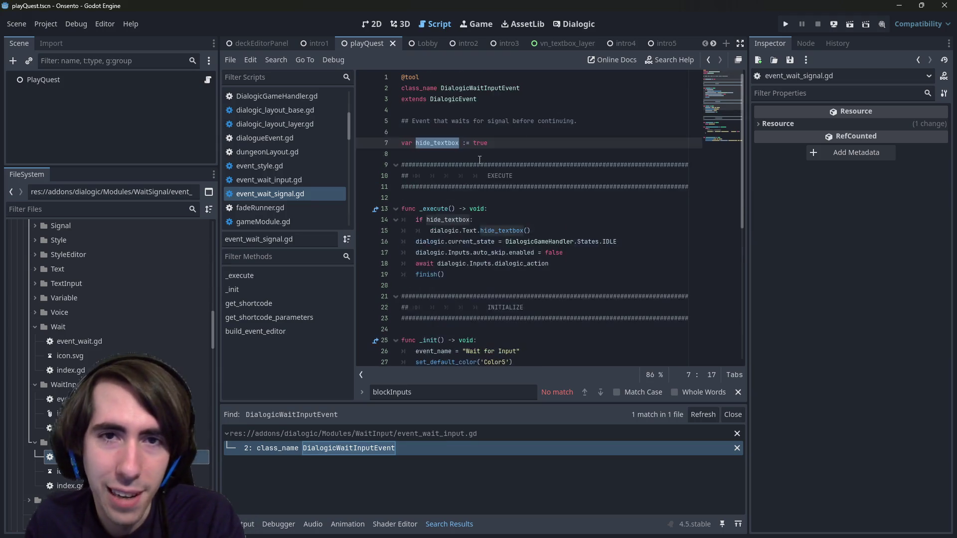
scroll(480, 160, "down", 2)
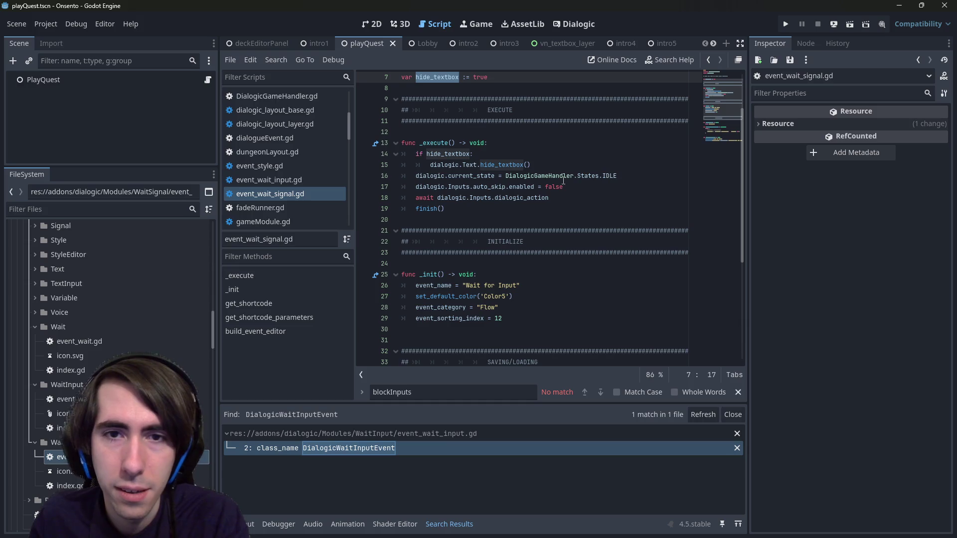
double_click(467, 175)
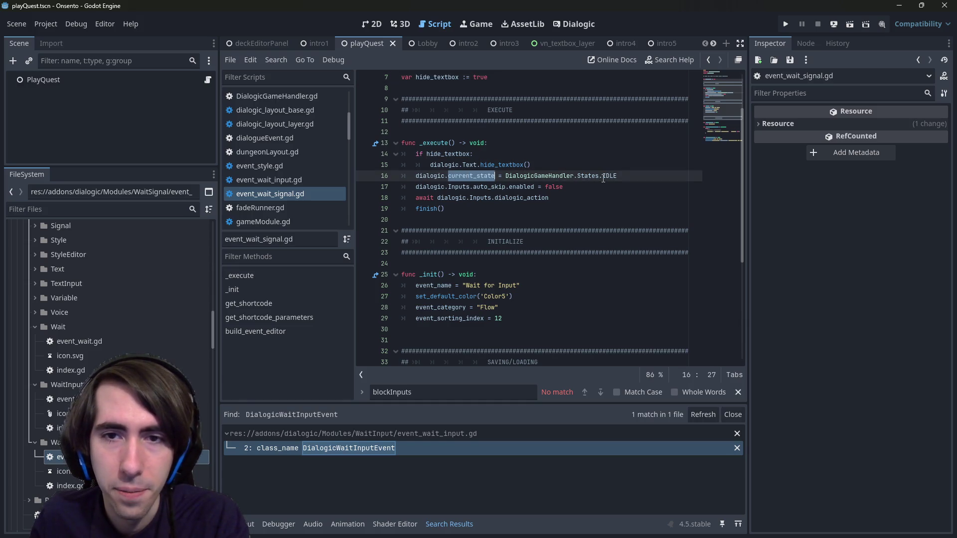
mouse_move(604, 179)
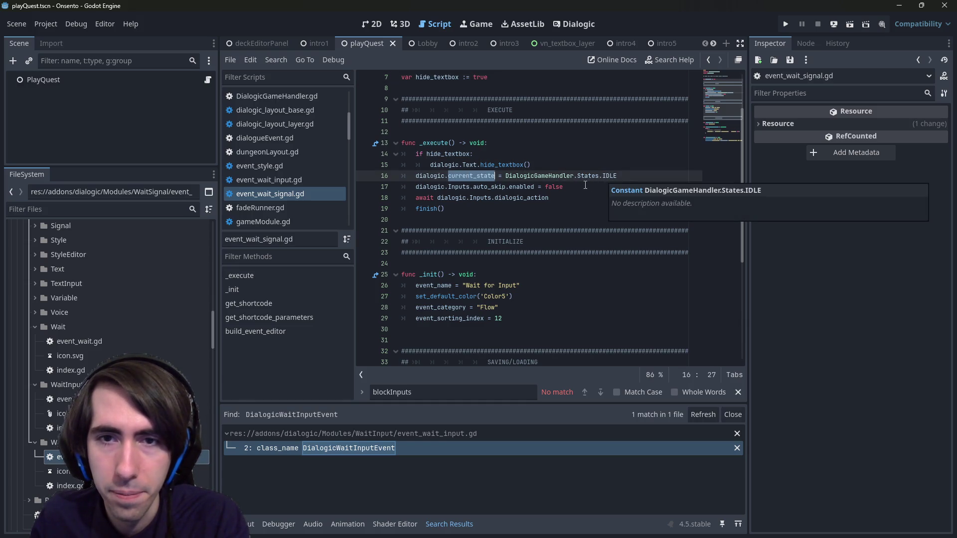
left_click_drag(585, 185, 369, 186)
left_click_drag(549, 198, 359, 198)
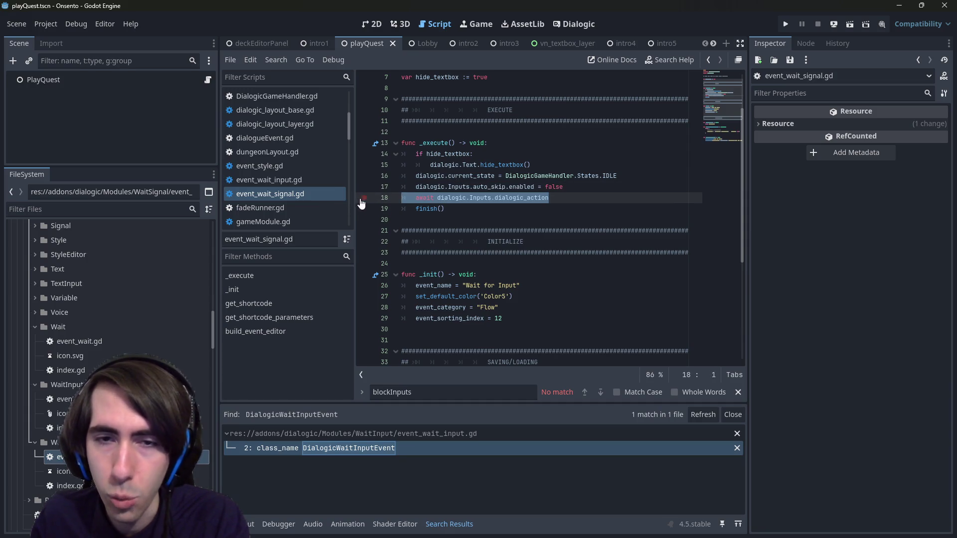
double_click(516, 198)
left_click_drag(549, 198, 523, 197)
scroll(561, 172, "up", 2)
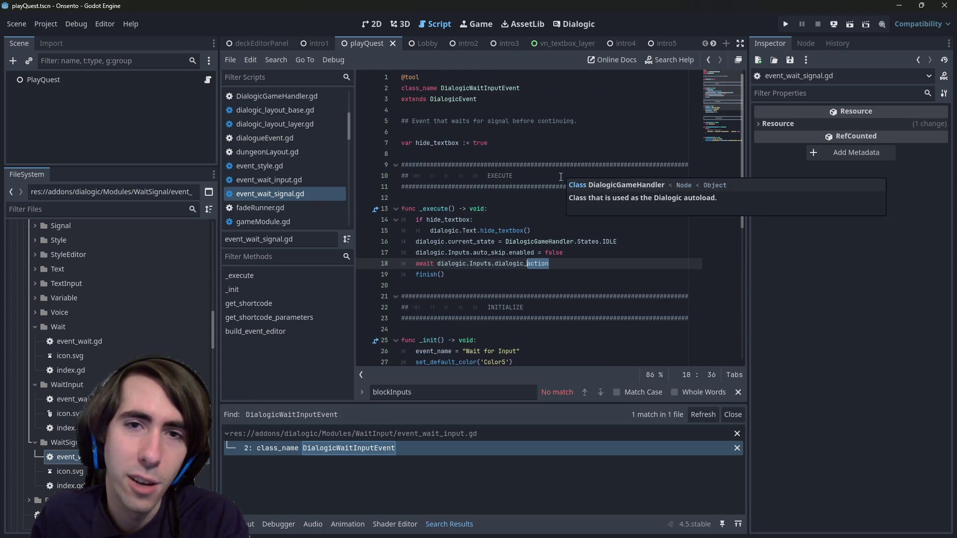
Change the class name to DialogicWaitSignalEvent, then put the caret on dialogic_action in line 18.
left_click_drag(483, 88, 502, 88)
type("Signal")
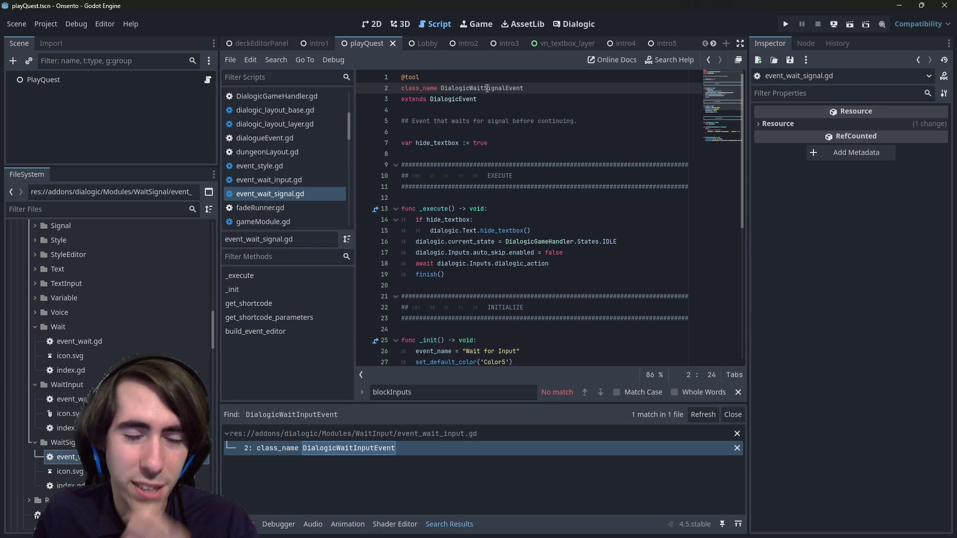
left_click(552, 264)
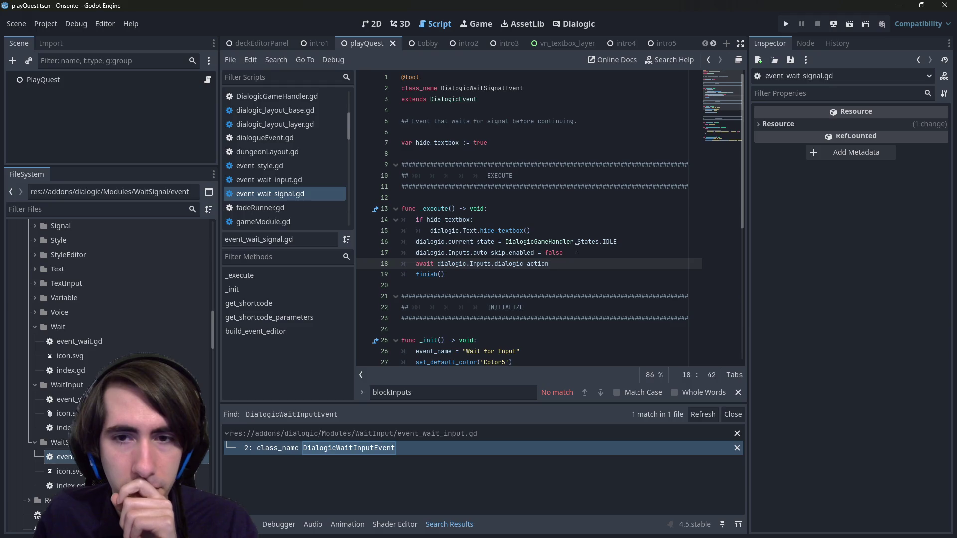
left_click(527, 267)
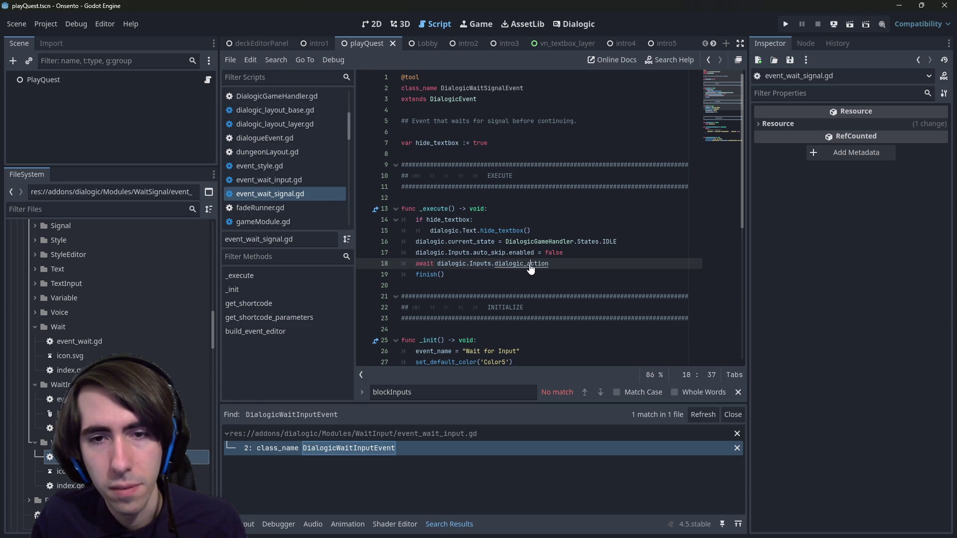
left_click(531, 267, "ctrl")
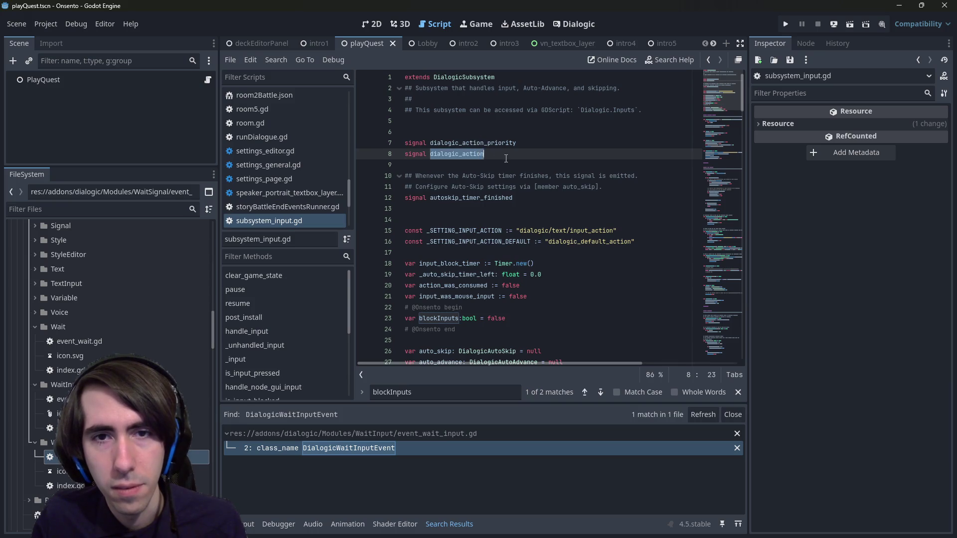
Duplicate the dialogic_action signal declaration and rename the copy to dialogic_advance_trigger.
left_click_drag(483, 155, 365, 158)
key("ctrl+c")
key("End")
key("Return")
key("ctrl+v")
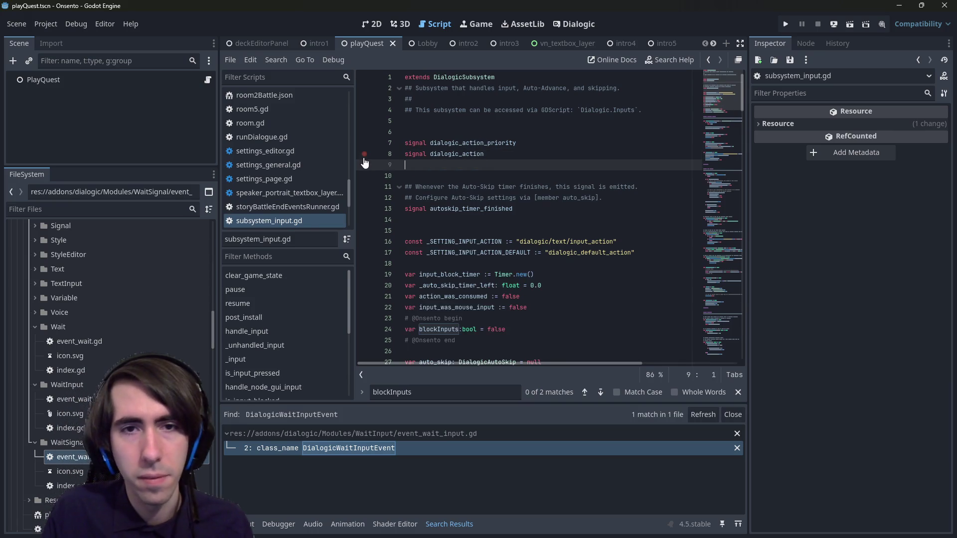
key("Delete")
key("Delete")
key("Delete")
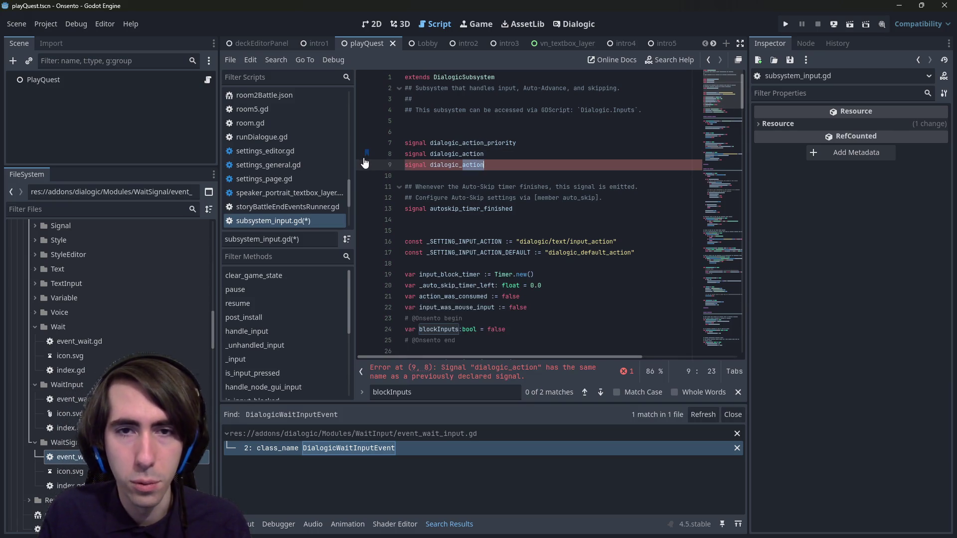
key("BackSpace")
type("dvance_")
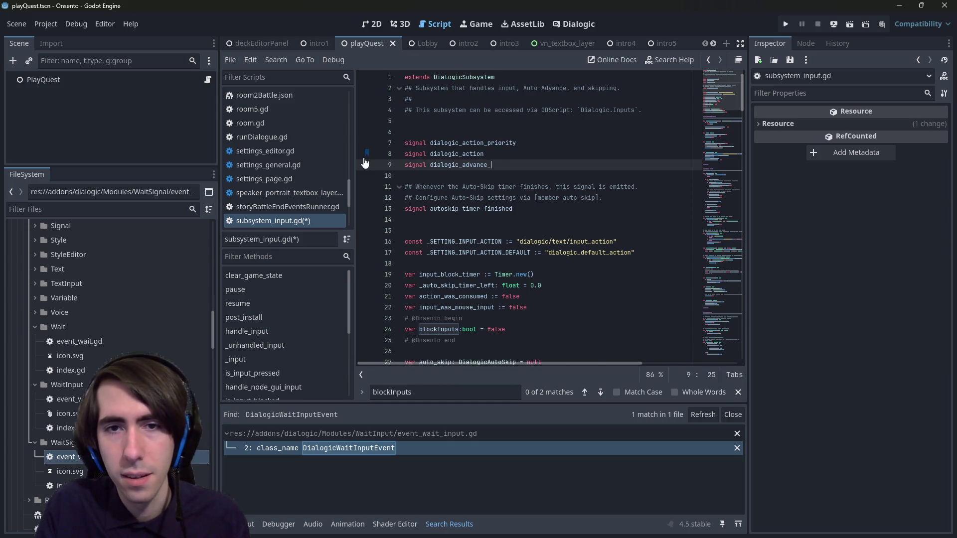
type("trigger")
key("Up")
key("Return")
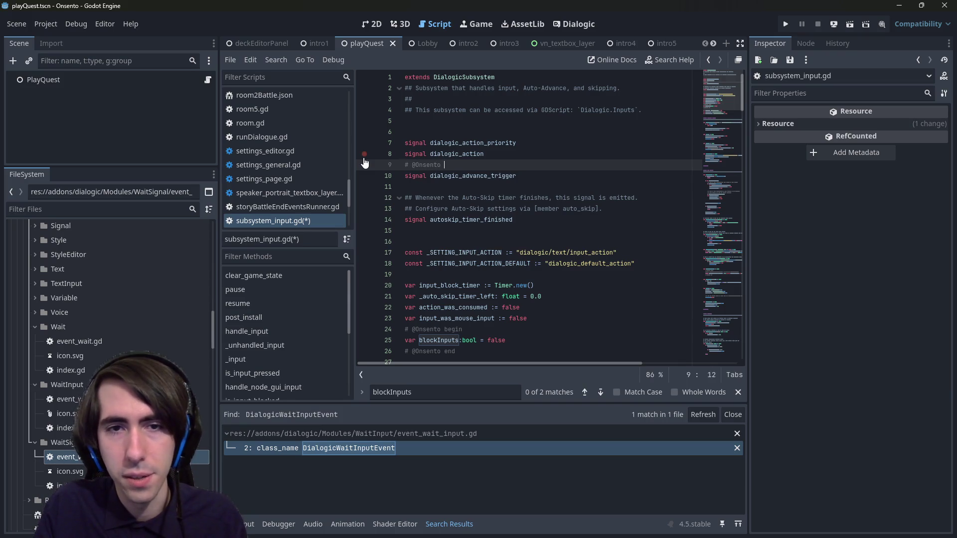
key("ctrl+shift+Left")
key("ctrl+shift+Left")
key("ctrl+shift+Left")
key("ctrl+c")
key("Down")
key("End")
key("Return")
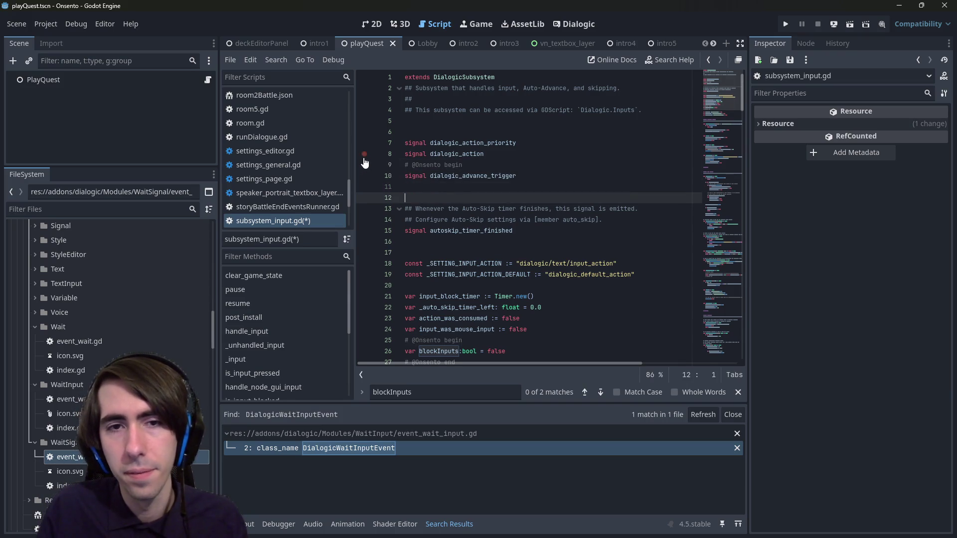
key("ctrl+v")
key("ctrl+shift+Left")
type("edn")
type("nd")
Copy the dialogic_advance_trigger name, save subsystem_input.gd, and return to event_wait_signal.gd.
double_click(469, 177)
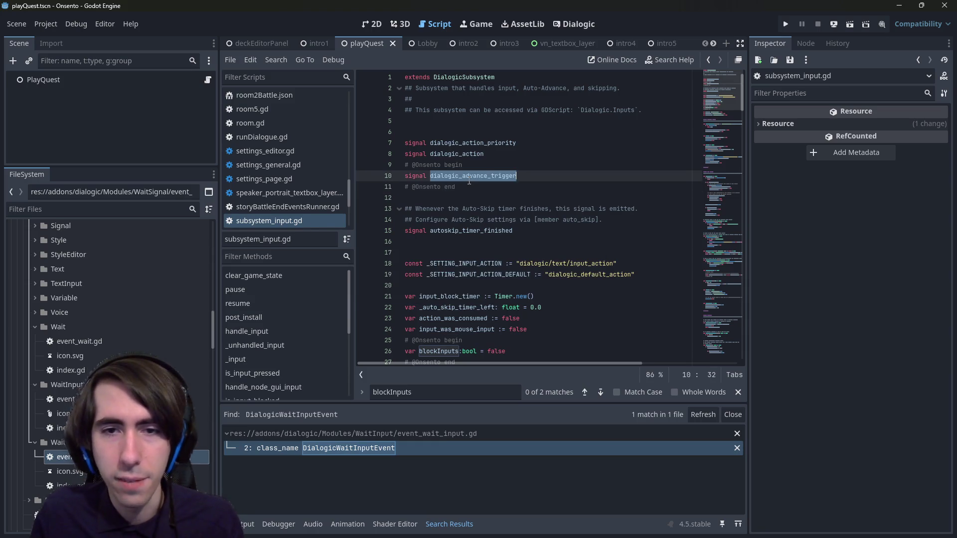
key("alt+Left")
key("alt+Right")
key("alt+Left")
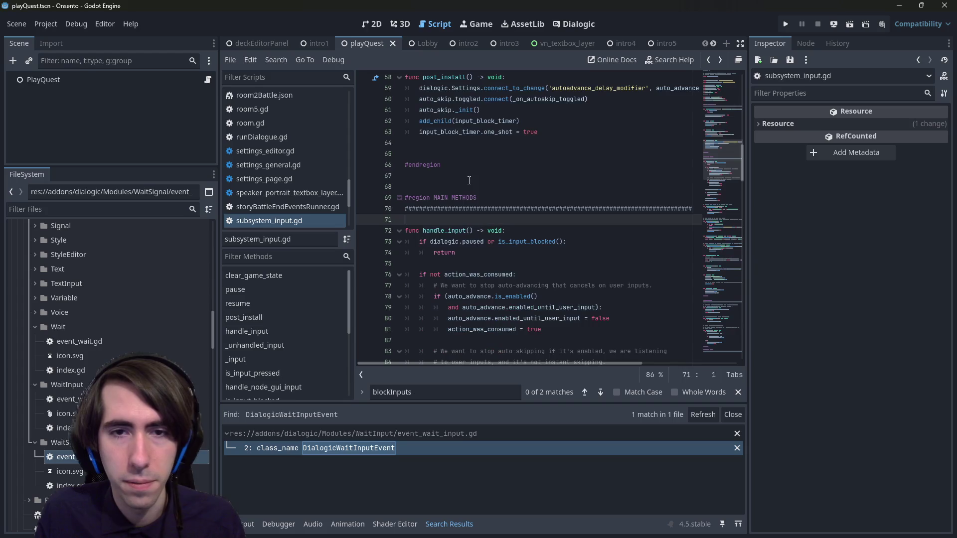
key("alt+Left")
key("ctrl+Right")
key("ctrl+Right")
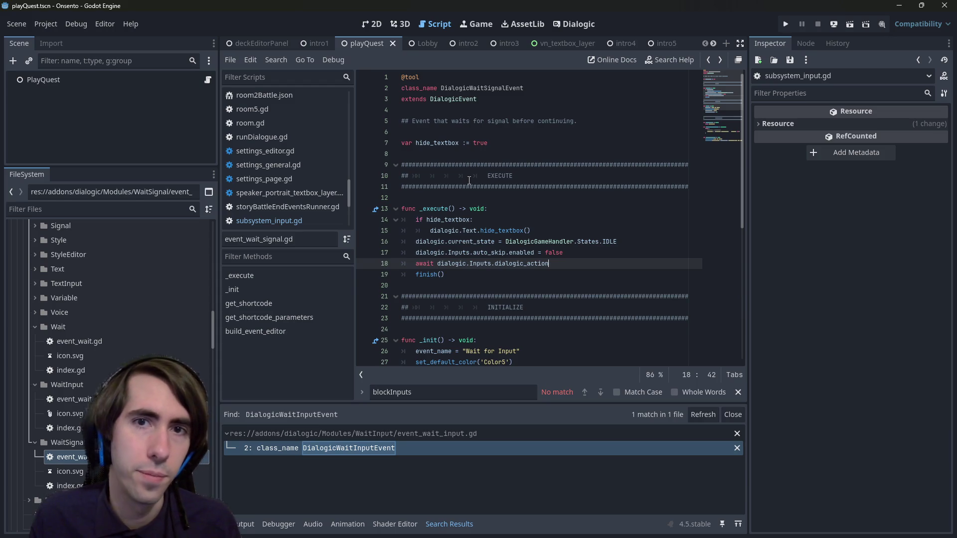
Rename the script file to event_wait_advance_trigger.gd, then restore the name event_wait_signal.gd.
left_click(69, 457)
key("F2")
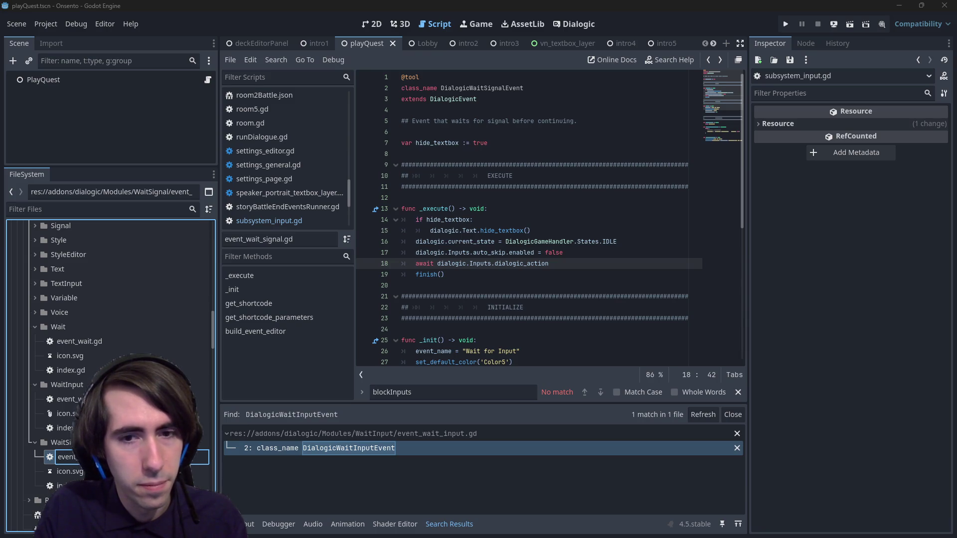
key("Return")
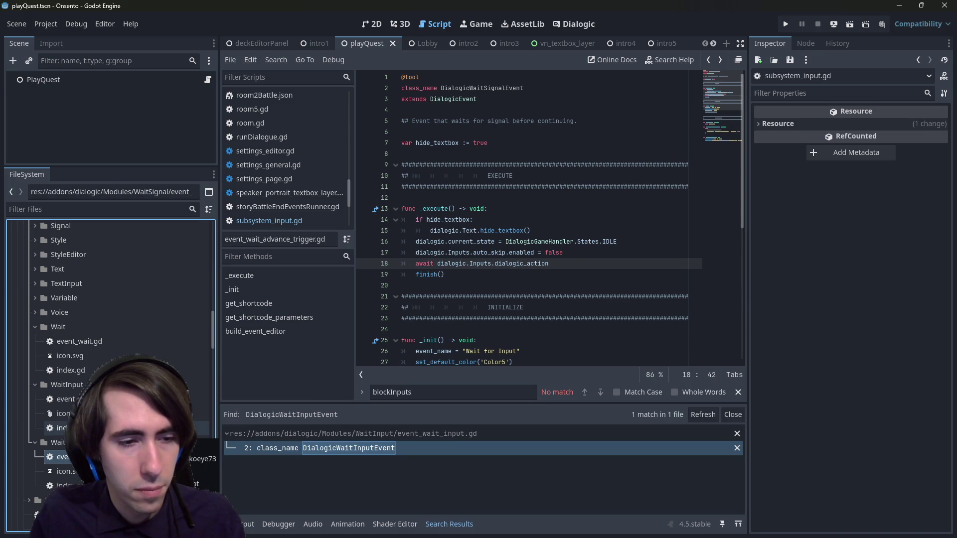
key("F2")
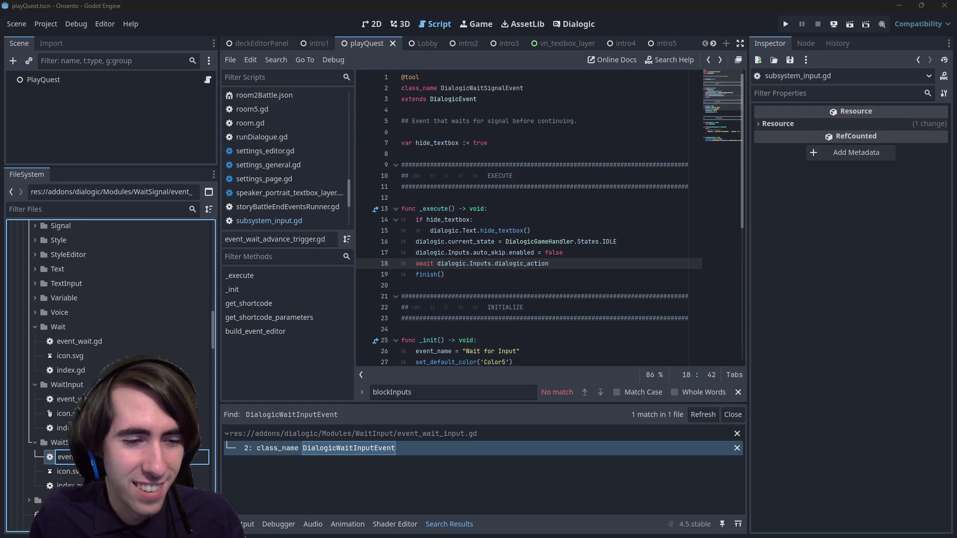
key("Return")
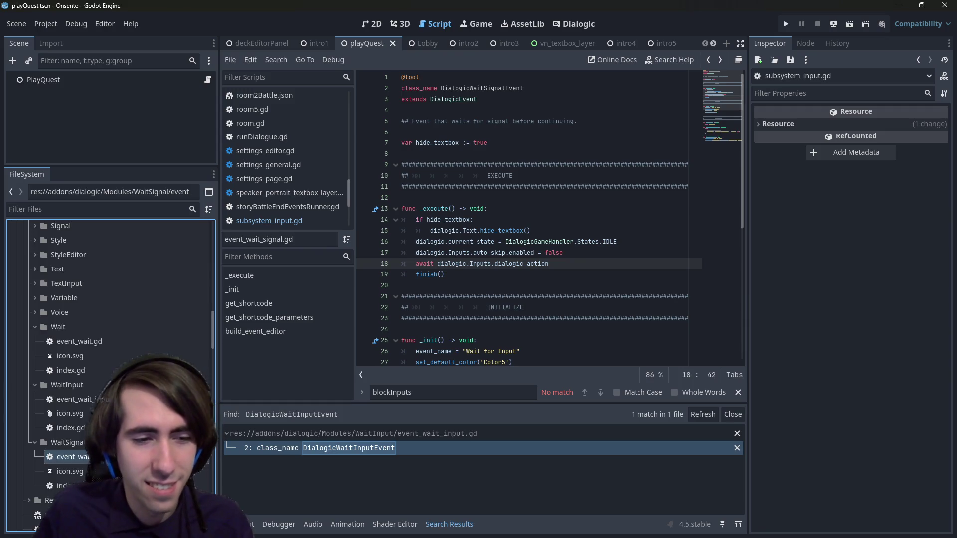
left_click(499, 274)
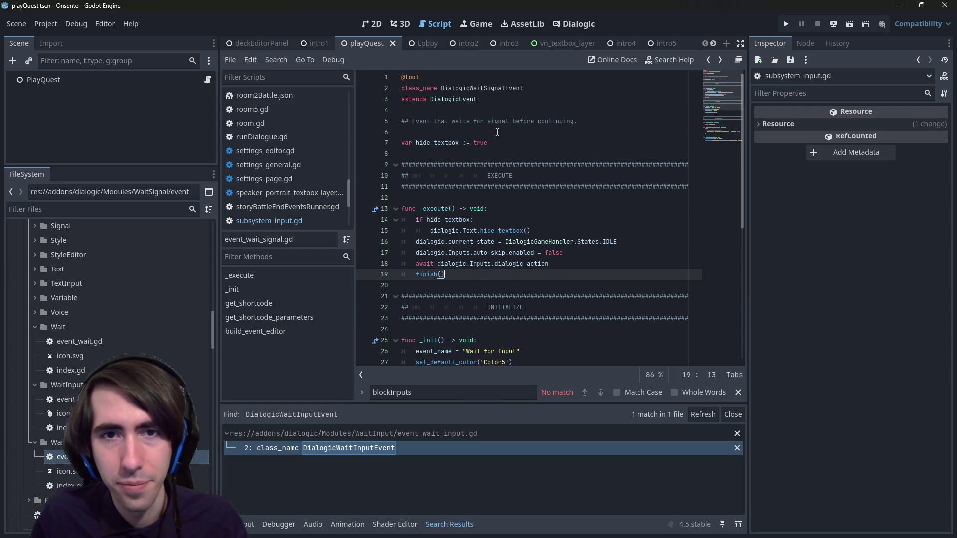
Make line 18 await dialogic_advance_trigger instead of dialogic_action.
double_click(521, 264)
type("dialogic_adv")
key("Return")
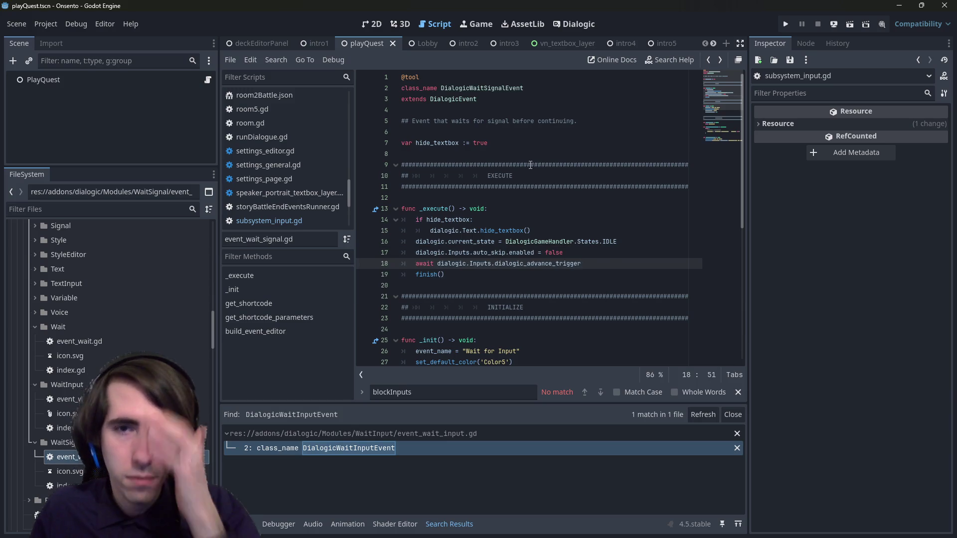
scroll(551, 275, "down", 5)
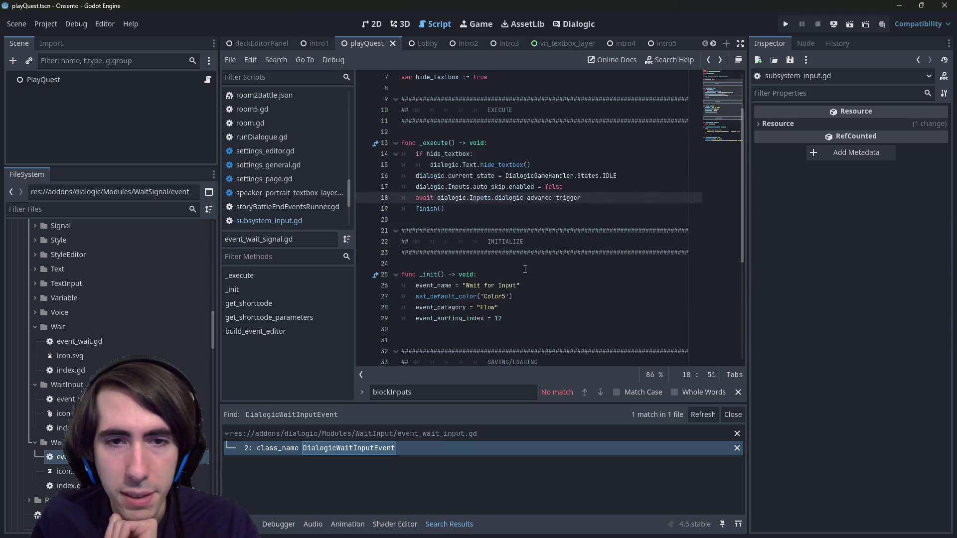
scroll(521, 219, "down", 2)
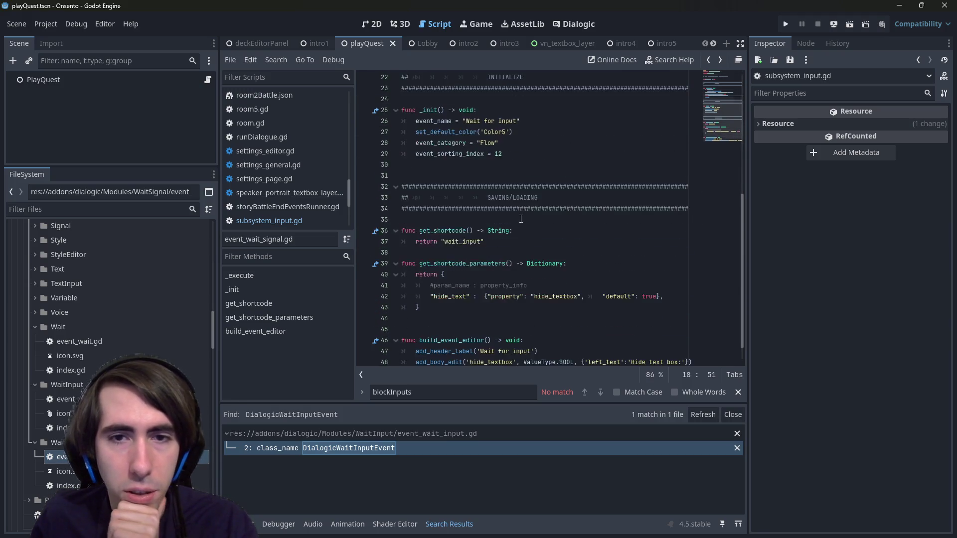
scroll(521, 215, "up", 7)
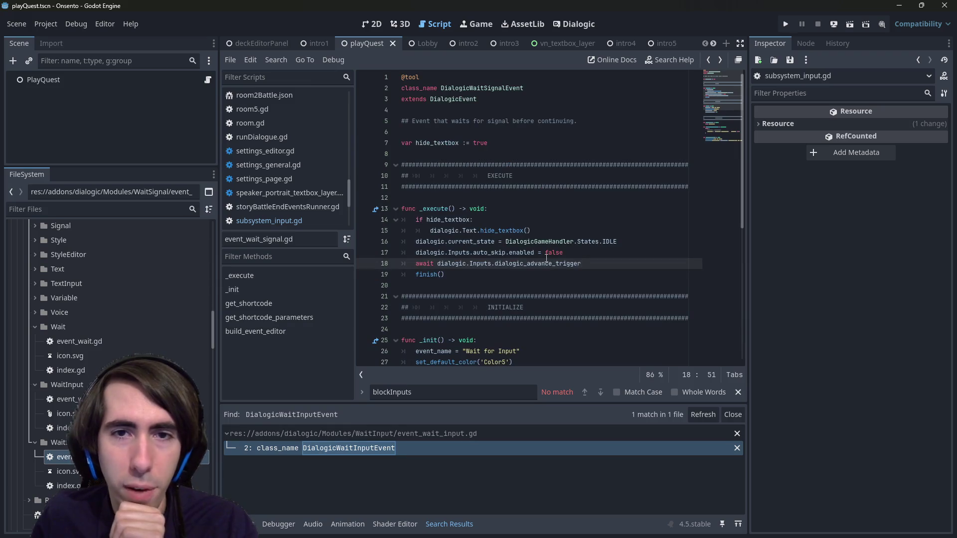
scroll(546, 258, "down", 8)
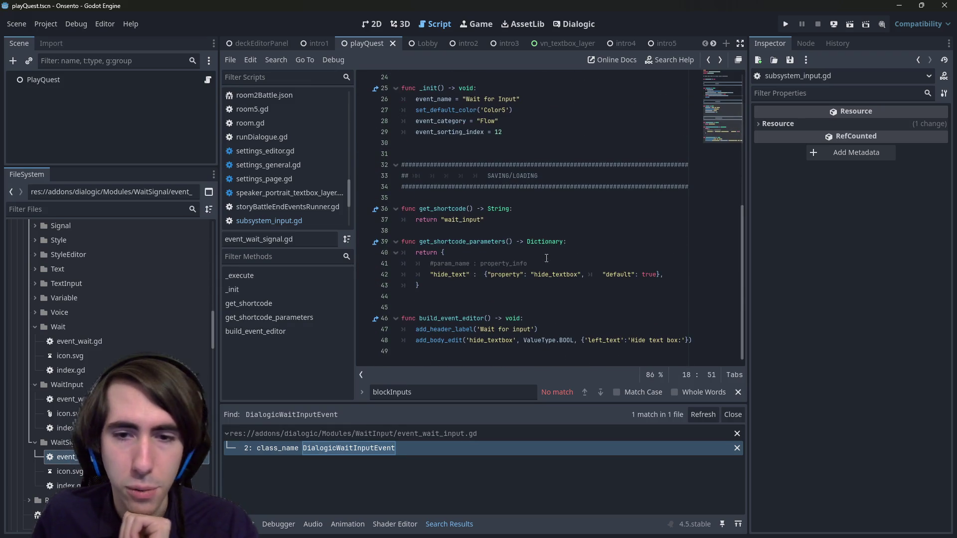
left_click_drag(692, 341, 545, 348)
Change the add_header_label text to 'Wait for trigger' and save the script.
left_click(508, 358)
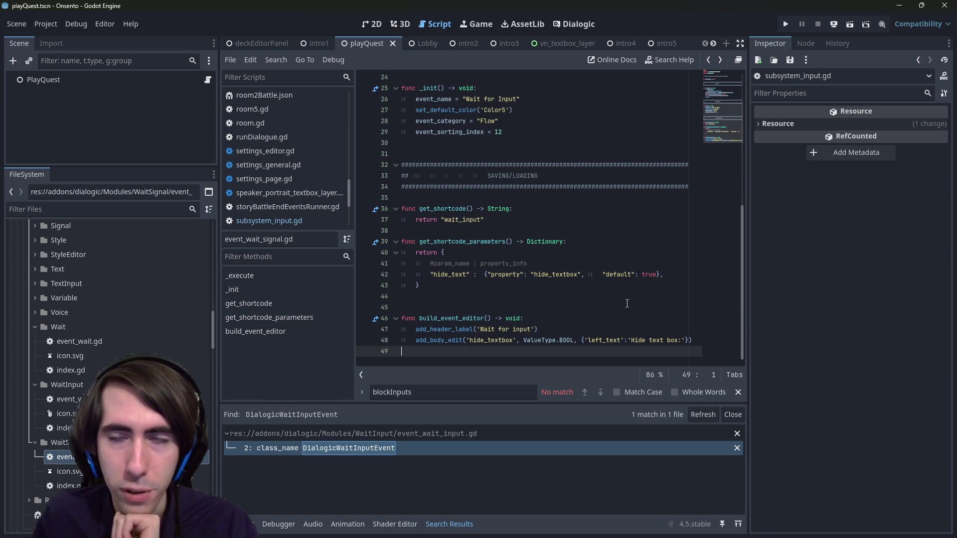
double_click(521, 329)
type("Signal")
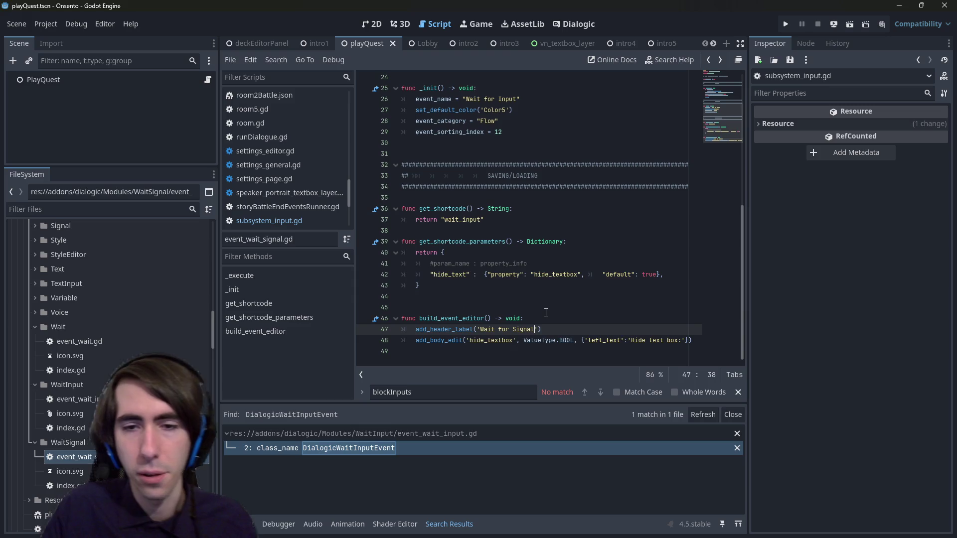
key("ctrl+s")
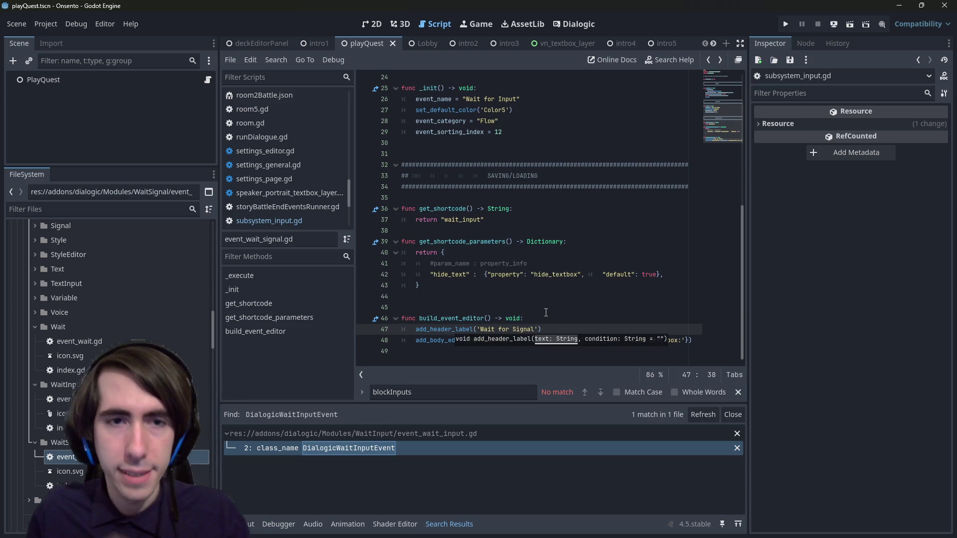
scroll(688, 193, "up", 5)
scroll(668, 195, "up", 3)
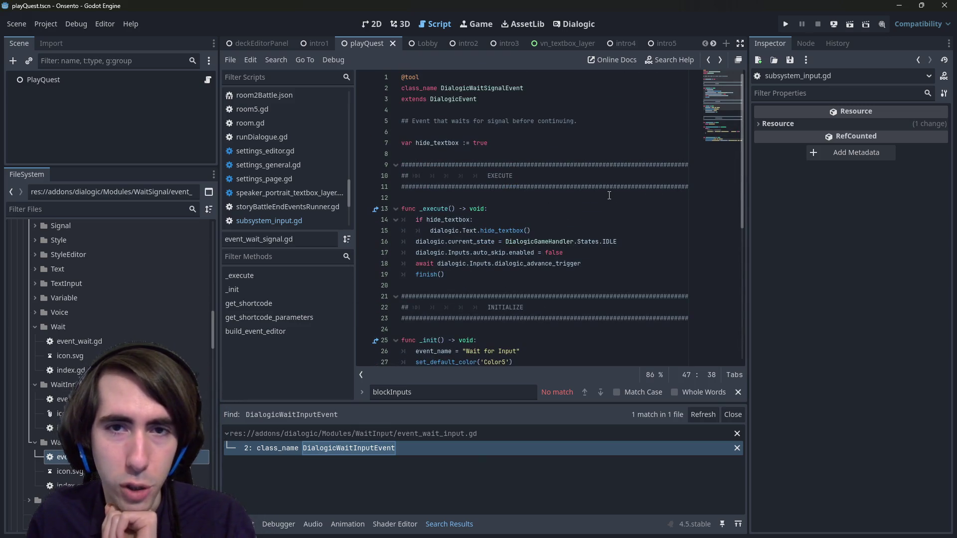
scroll(609, 195, "down", 8)
key("ctrl+BackSpace")
type("trigge")
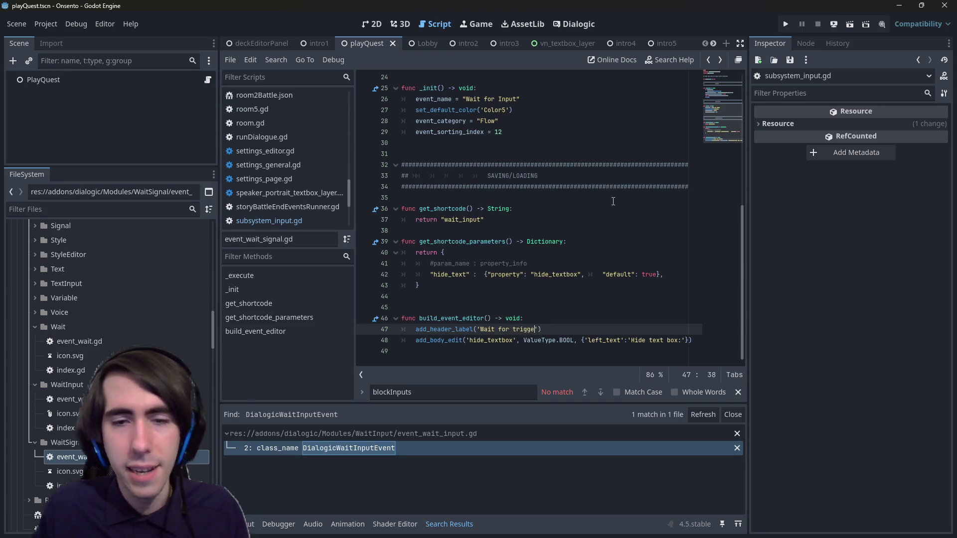
type("r")
key("ctrl+s")
Scroll back to line 18 and select 'advance' in the awaited signal name.
scroll(513, 213, "up", 7)
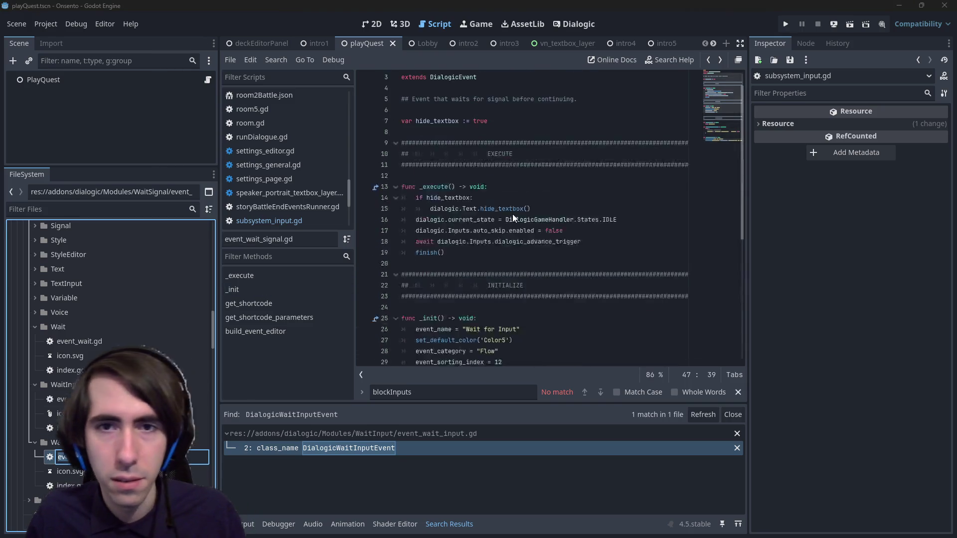
mouse_move(598, 220)
left_mouse_down()
mouse_move(573, 359)
mouse_move(598, 231)
left_mouse_up()
scroll(530, 276, "down", 6)
scroll(530, 276, "up", 7)
left_click_drag(553, 263, 524, 263)
left_click(528, 264)
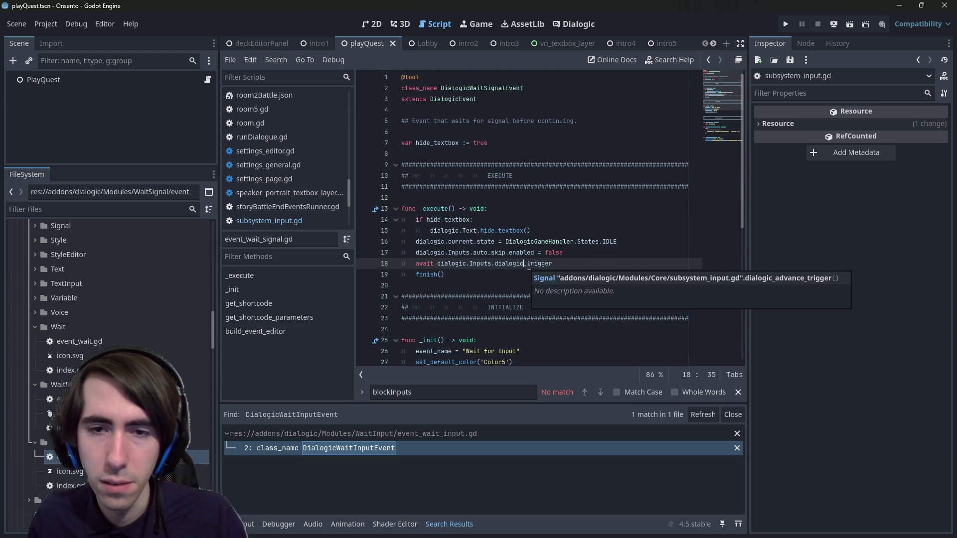
Rename the signal to dialogic_trigger in subsystem_input.gd and in the wait script's await line.
left_click(524, 266, "ctrl")
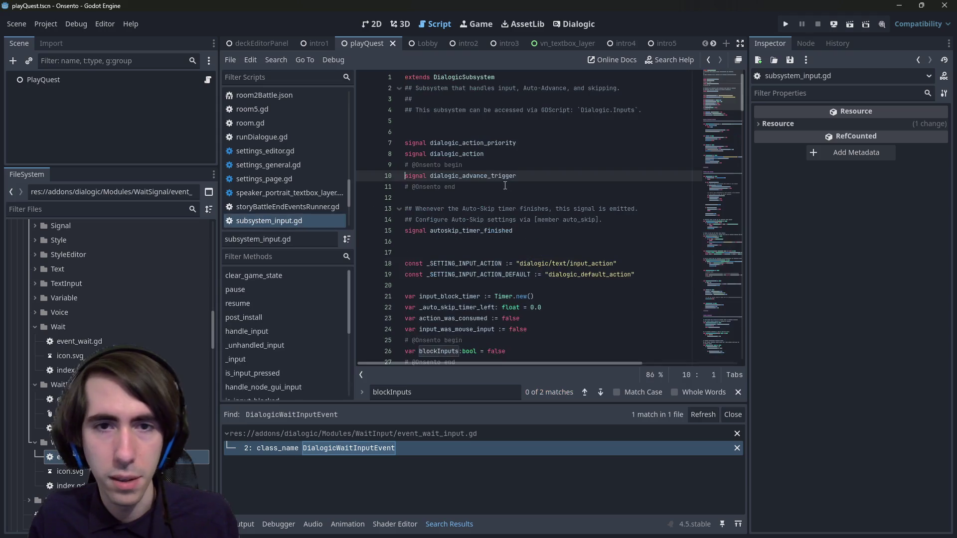
left_click_drag(488, 177, 455, 178)
key("BackSpace")
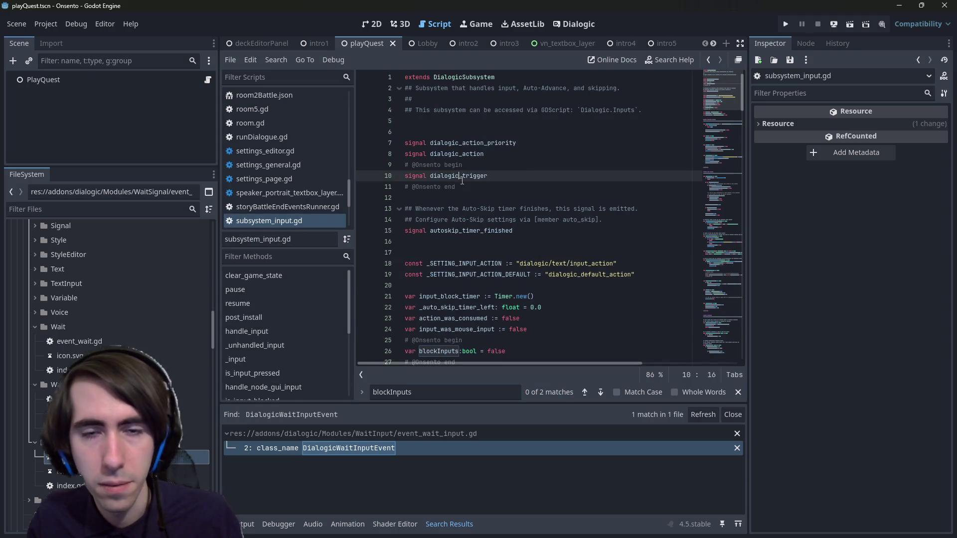
double_click(460, 178)
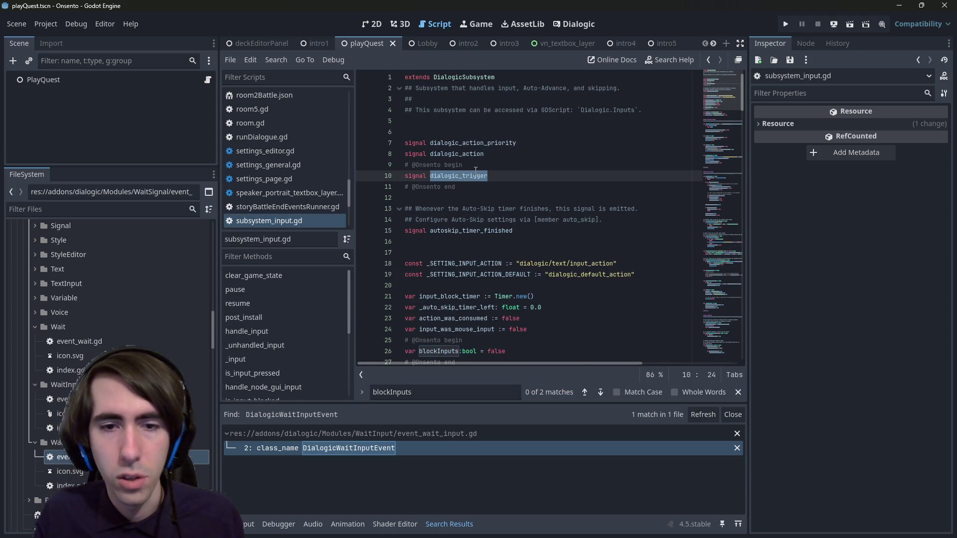
key("alt+Left")
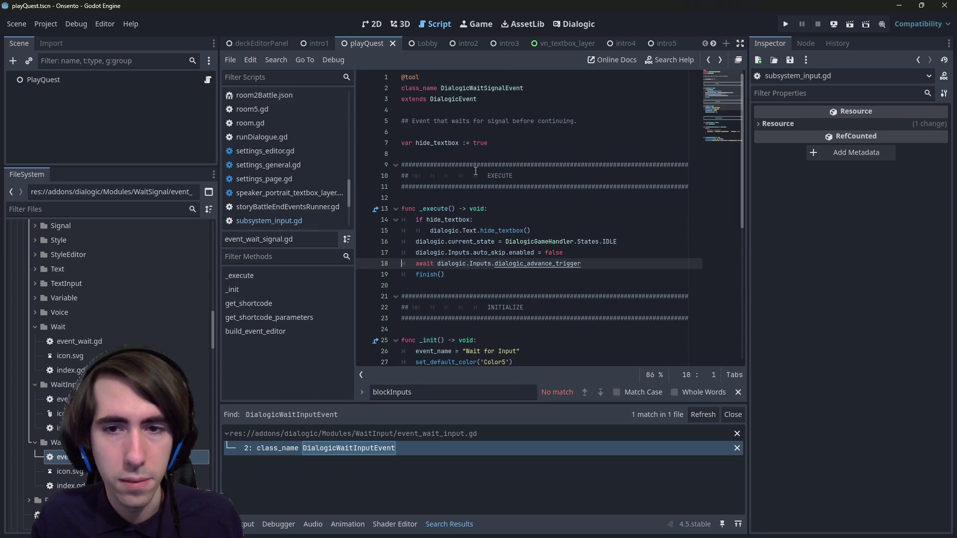
key("BackSpace")
key("BackSpace")
key("BackSpace")
key("Return")
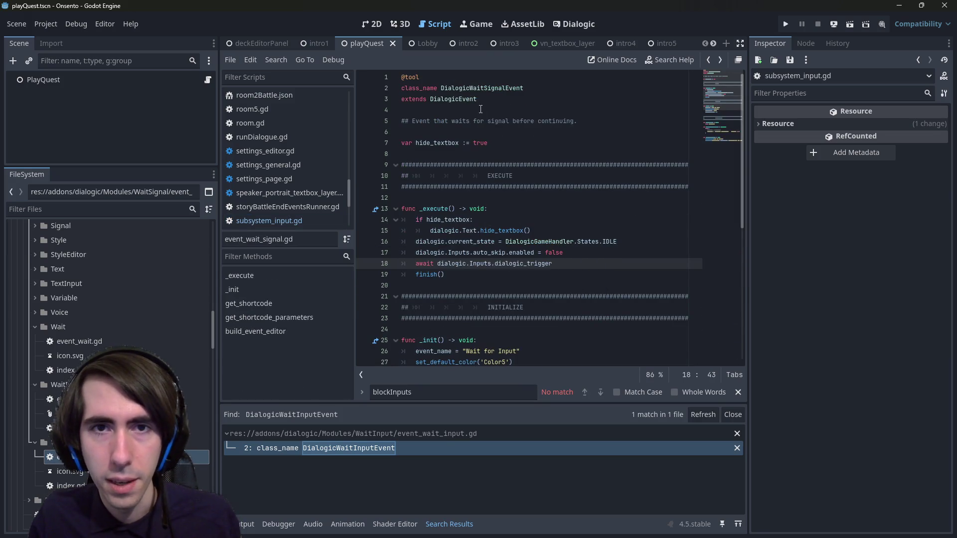
Rename the class to DialogicWaitTriggerEvent, save, and rename the file to event_wait_trigger.gd.
left_click(477, 99)
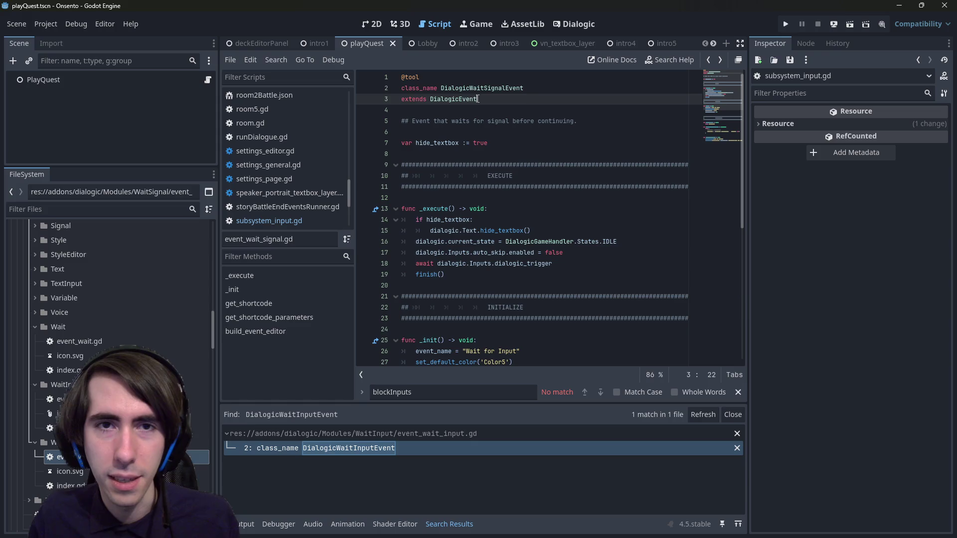
left_click(495, 88)
mouse_move(486, 88)
left_mouse_down()
mouse_move(526, 88)
mouse_move(507, 88)
left_mouse_up()
type("Trigger")
key("ctrl+s")
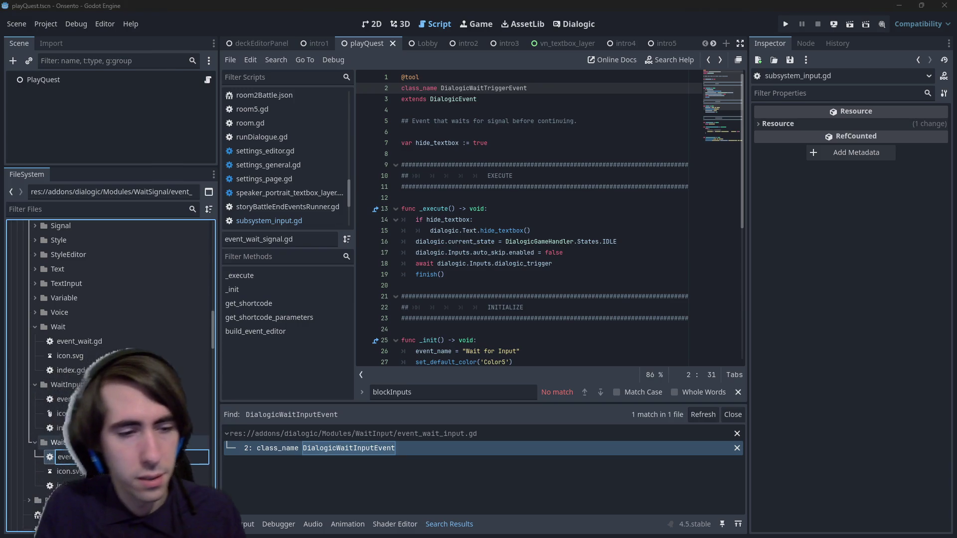
key("Return")
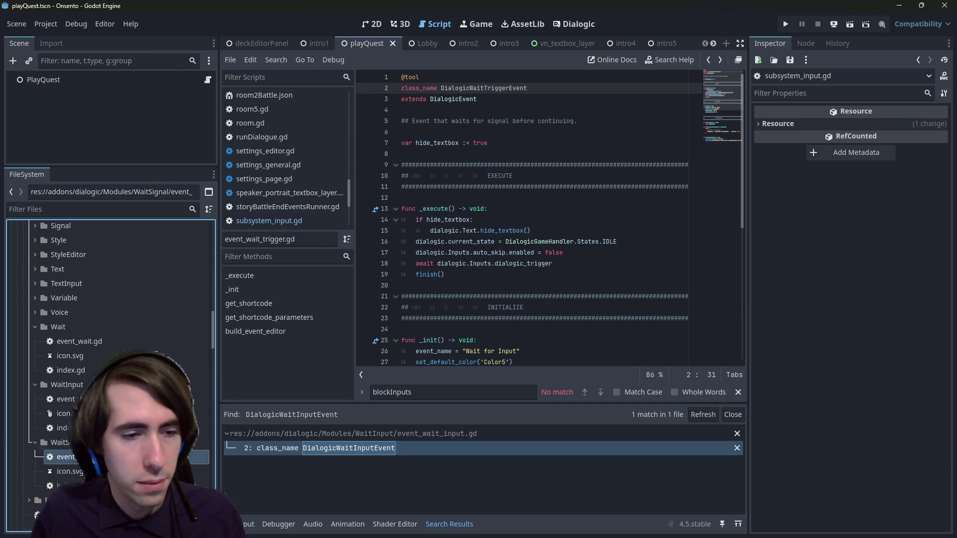
Rename the WaitSignal folder to WaitTrigger in the FileSystem dock.
left_click(66, 442)
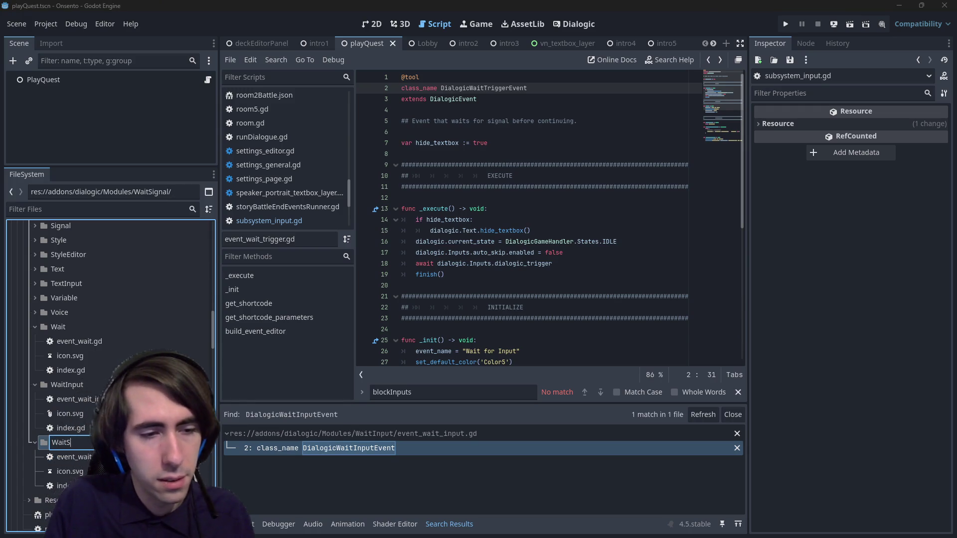
type("gger")
key("Return")
scroll(128, 299, "down", 2)
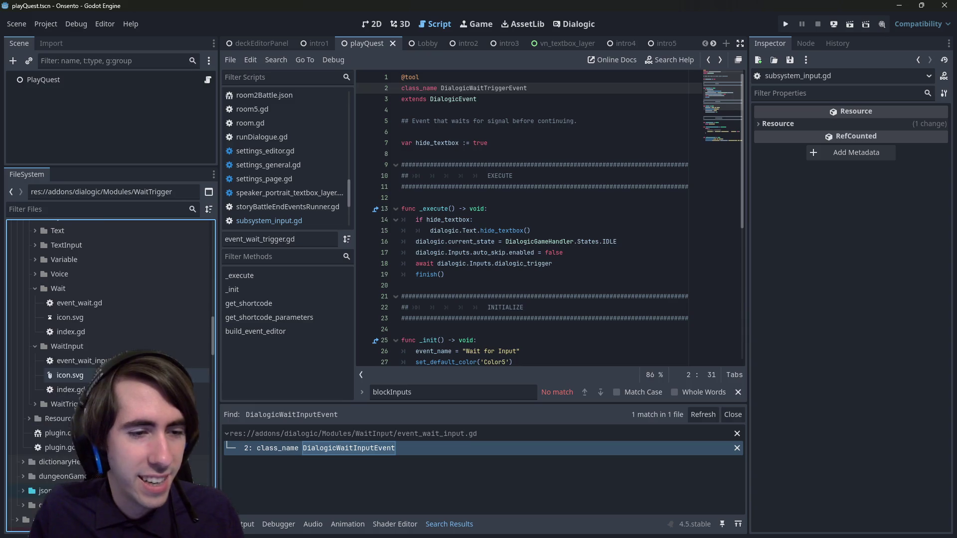
Change the index.gd entry to event_wait_trigger.gd, then reopen event_wait_trigger.gd.
double_click(63, 404)
double_click(64, 447)
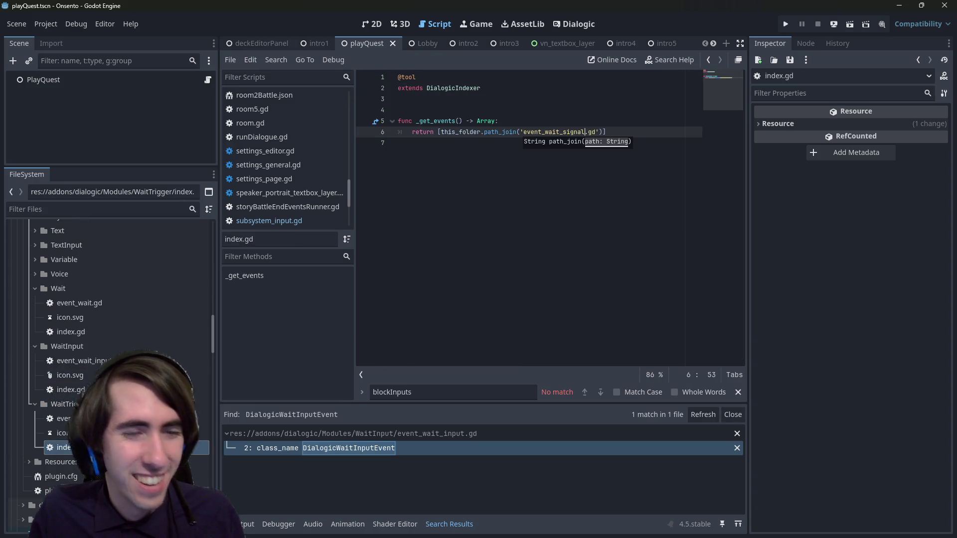
key("BackSpace")
key("BackSpace")
key("BackSpace")
type("trigger")
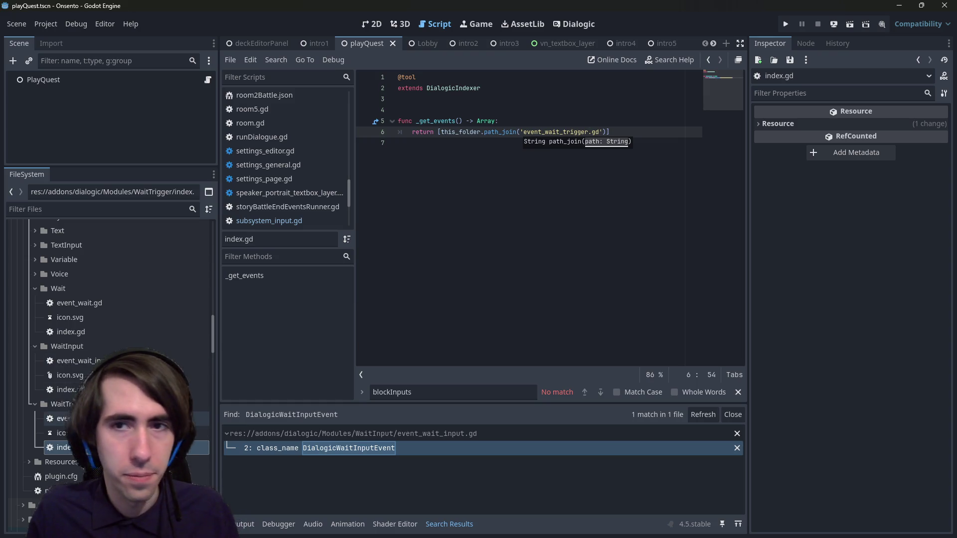
double_click(65, 418)
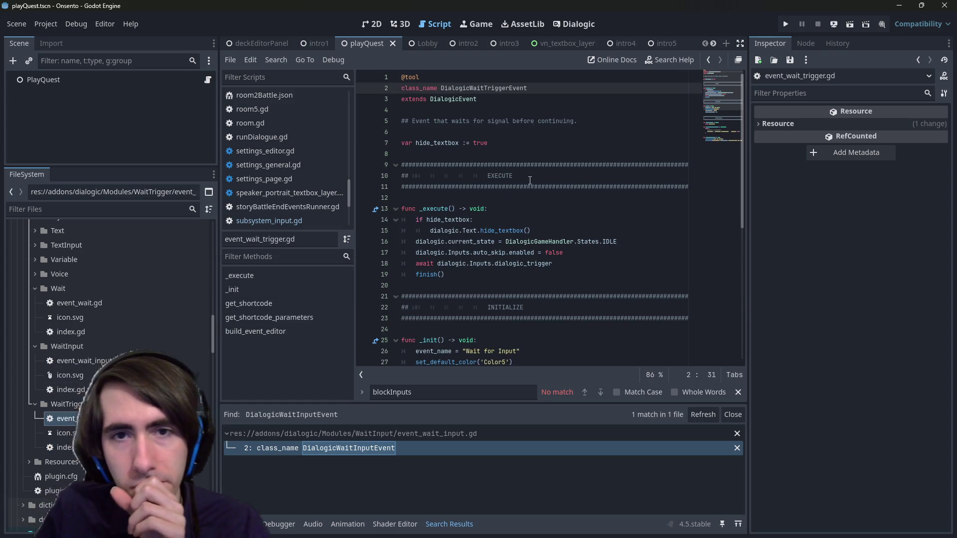
Try event_sorting_index 13, set it back to 12, and save the script.
scroll(547, 209, "down", 4)
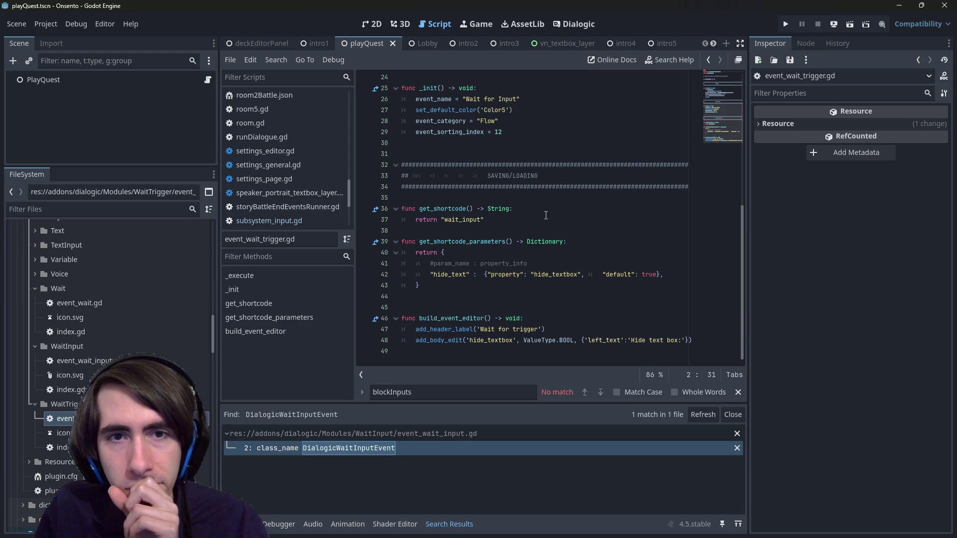
left_click(516, 133)
key("BackSpace")
type("3")
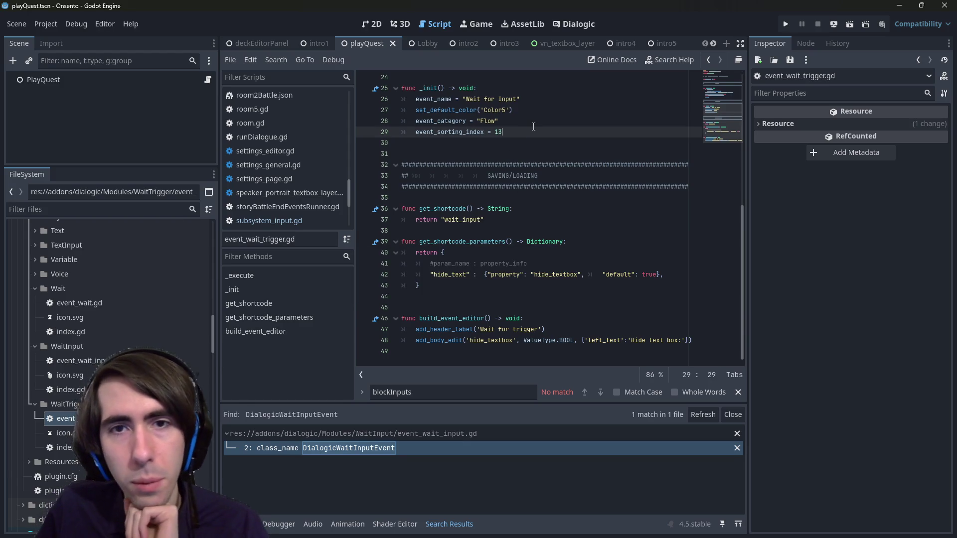
key("BackSpace")
type("2")
key("ctrl+s")
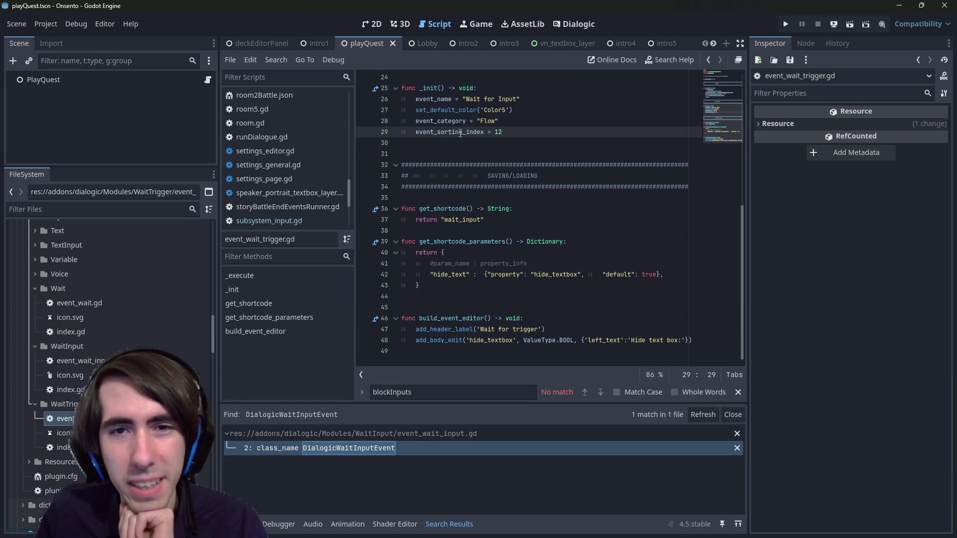
Drag the script editor's right split outward to widen the code area.
left_click(457, 133)
mouse_move(457, 133)
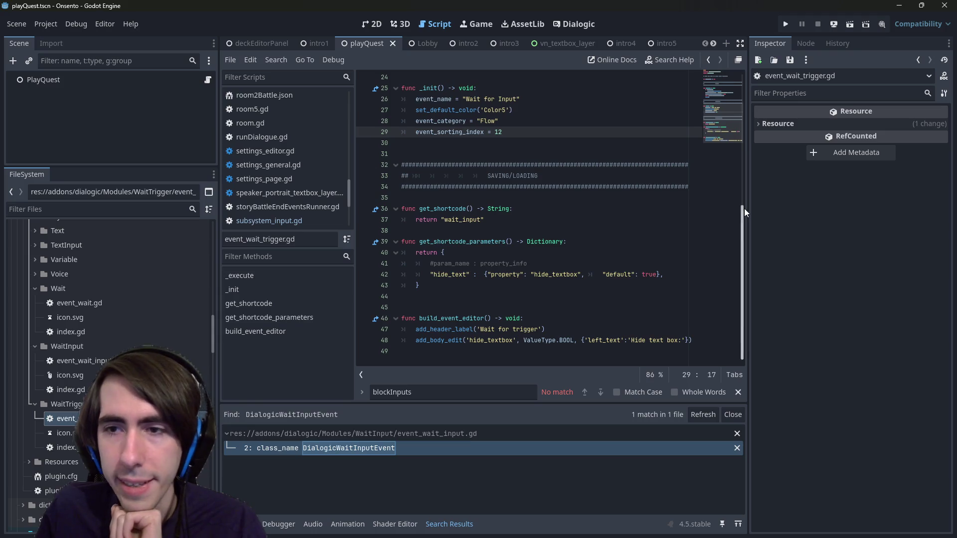
left_click_drag(749, 209, 803, 208)
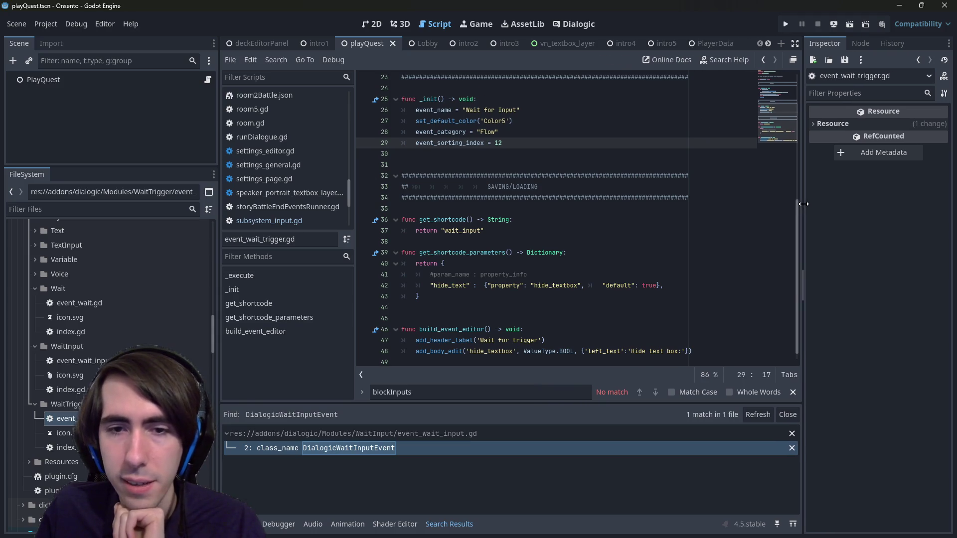
double_click(464, 231)
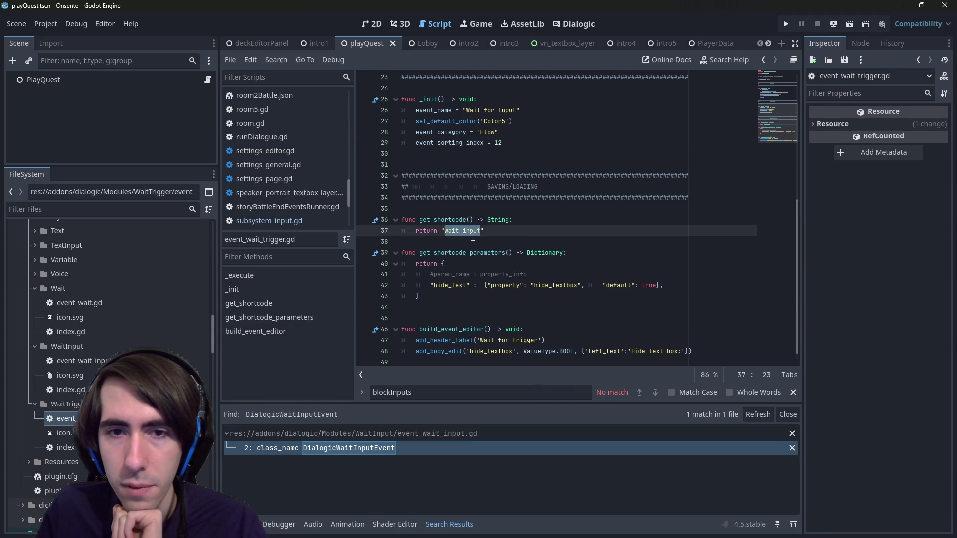
left_click(466, 232)
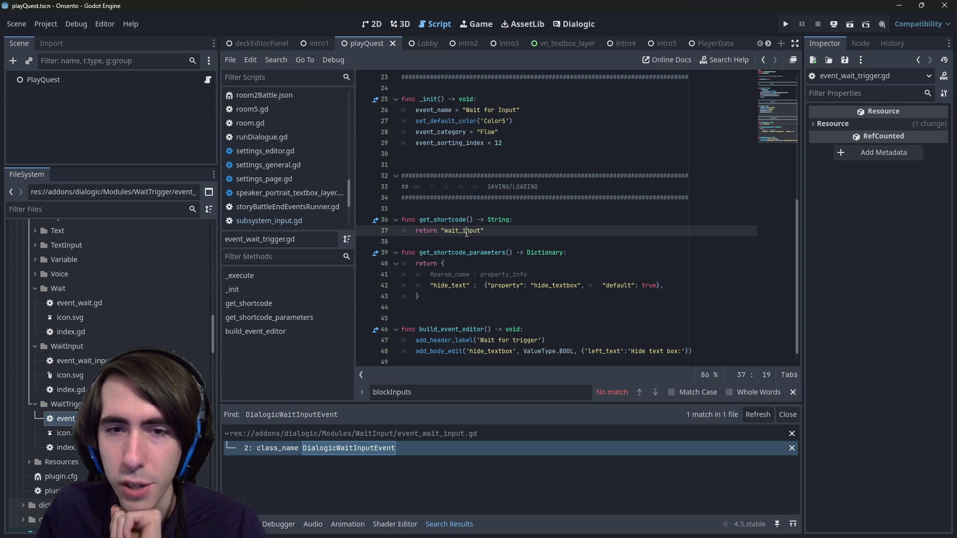
left_click(484, 231)
key("Left")
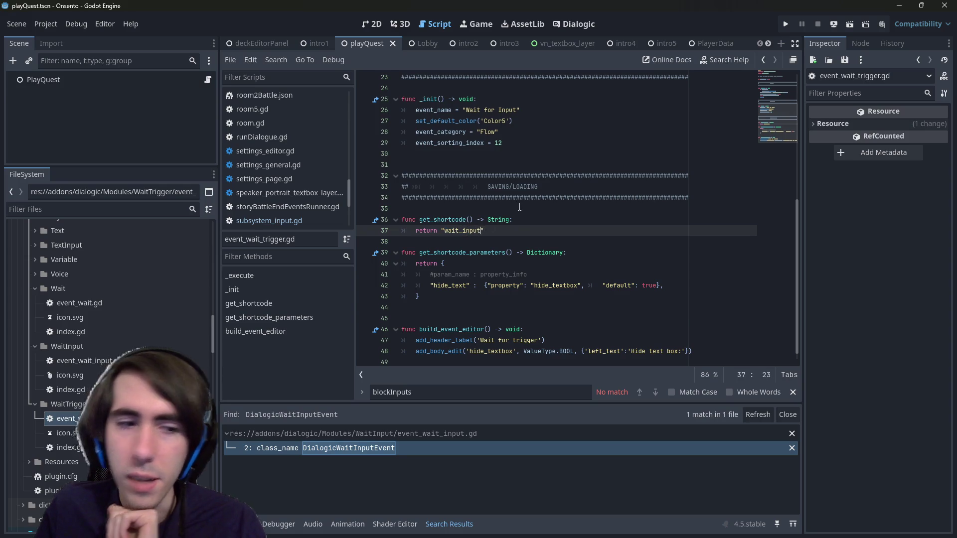
type("_trigger")
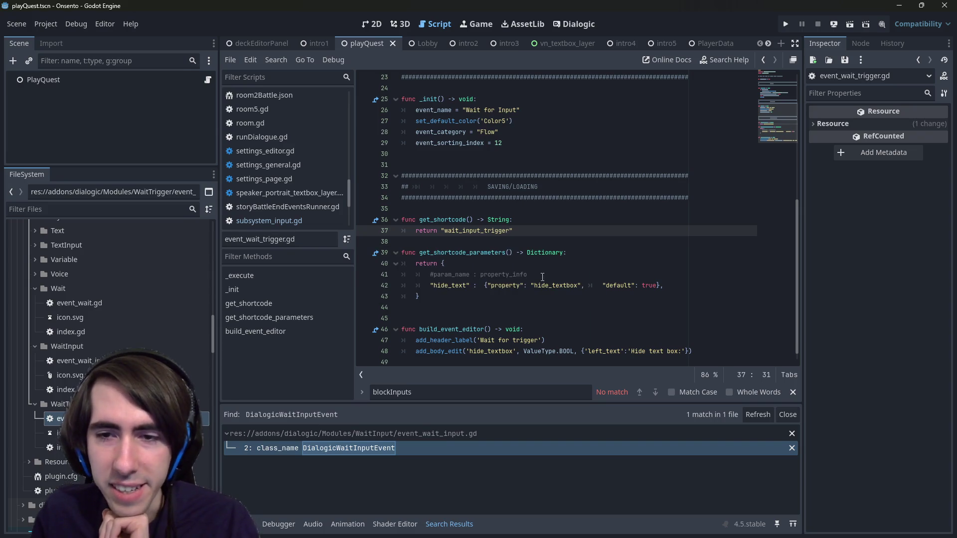
mouse_move(665, 288)
left_mouse_down()
mouse_move(398, 275)
mouse_move(350, 282)
left_mouse_up()
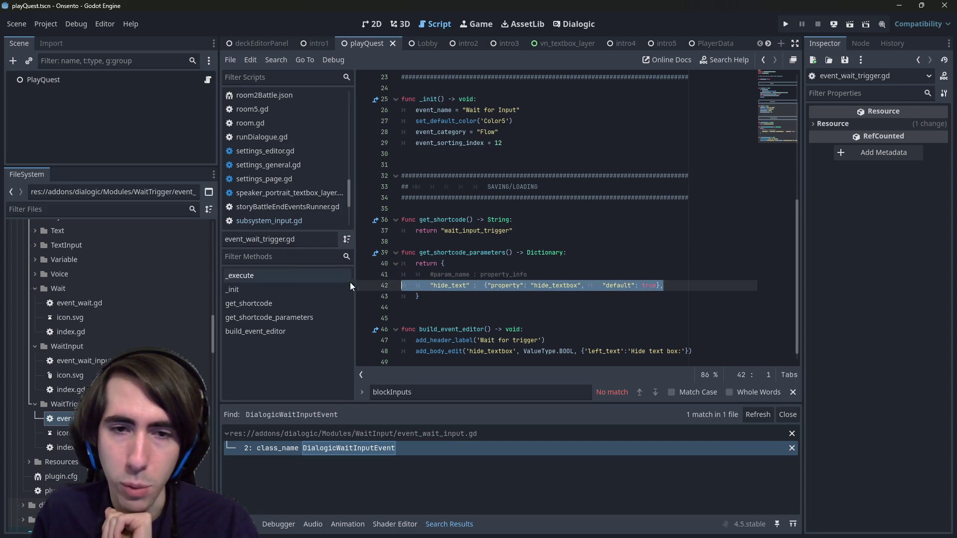
double_click(520, 340)
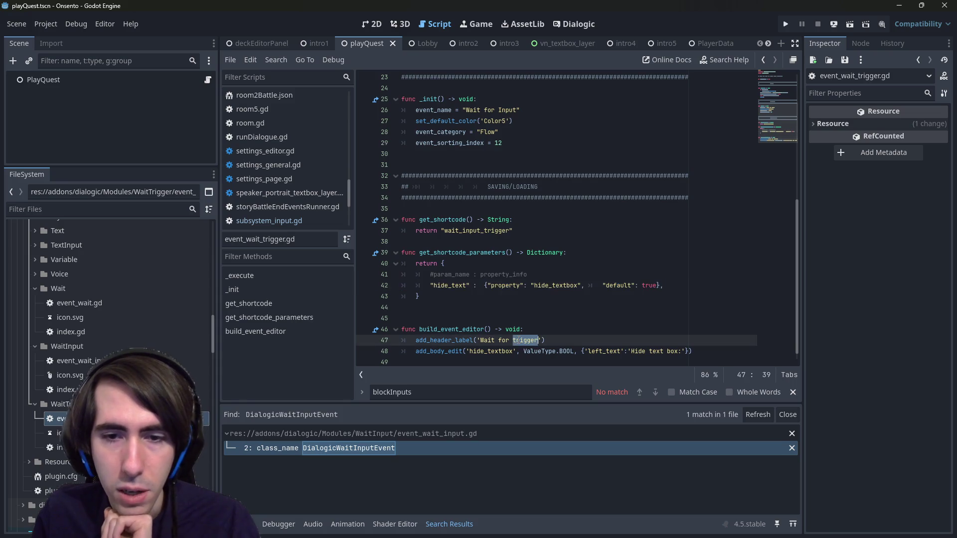
left_click(536, 341)
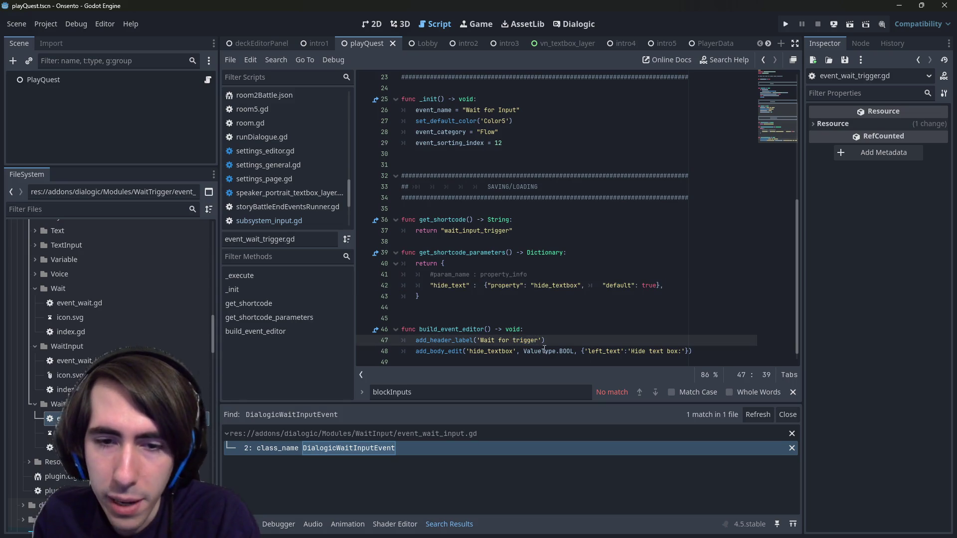
mouse_move(514, 351)
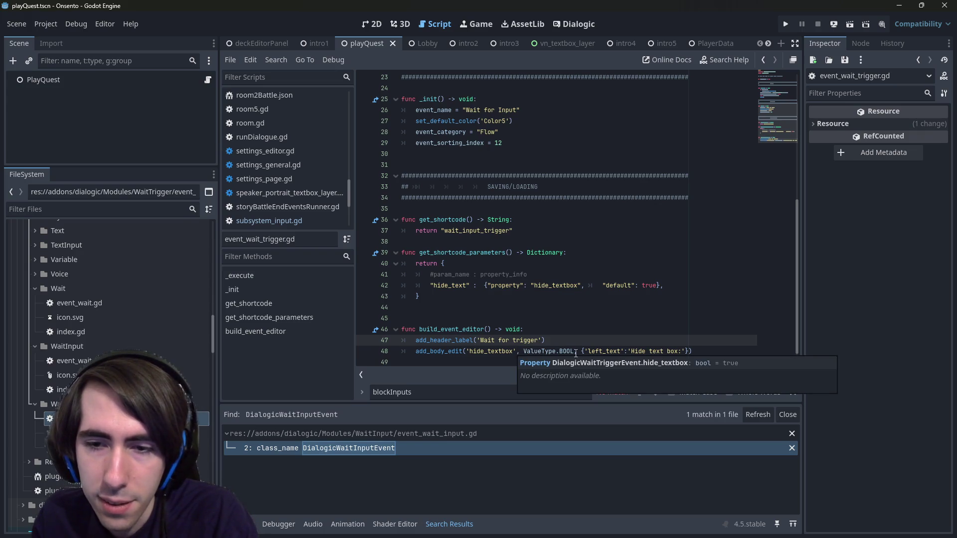
left_click(636, 352)
scroll(671, 343, "up", 5)
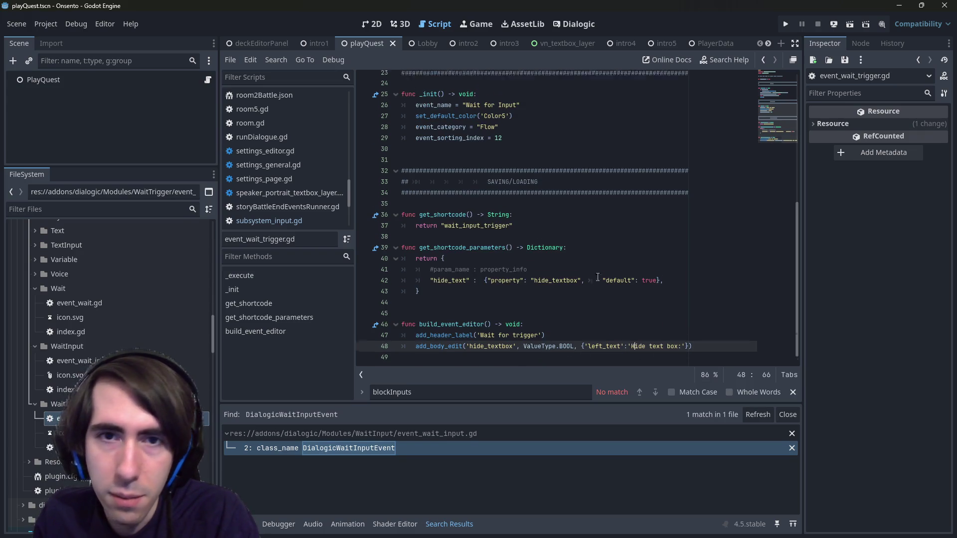
scroll(574, 279, "down", 4)
scroll(548, 288, "up", 6)
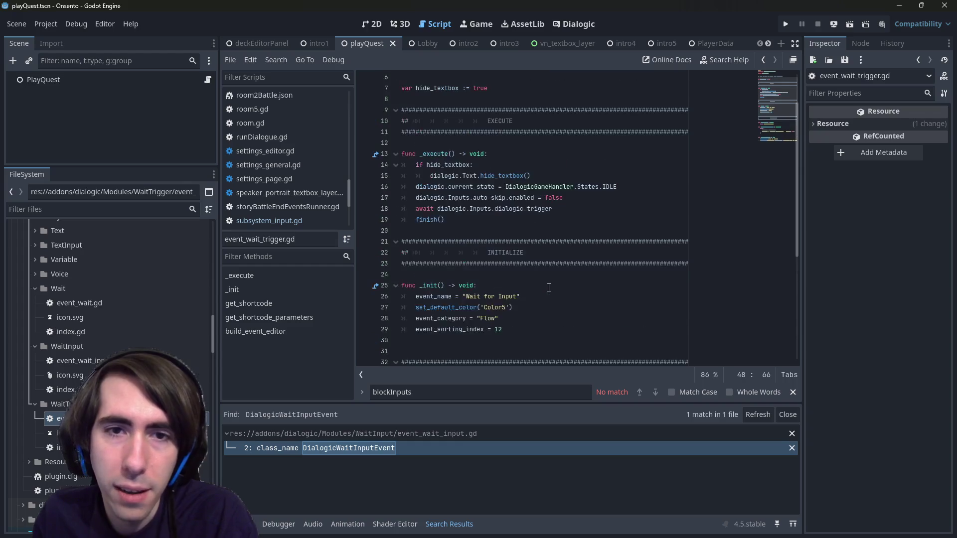
double_click(437, 121)
scroll(525, 265, "down", 7)
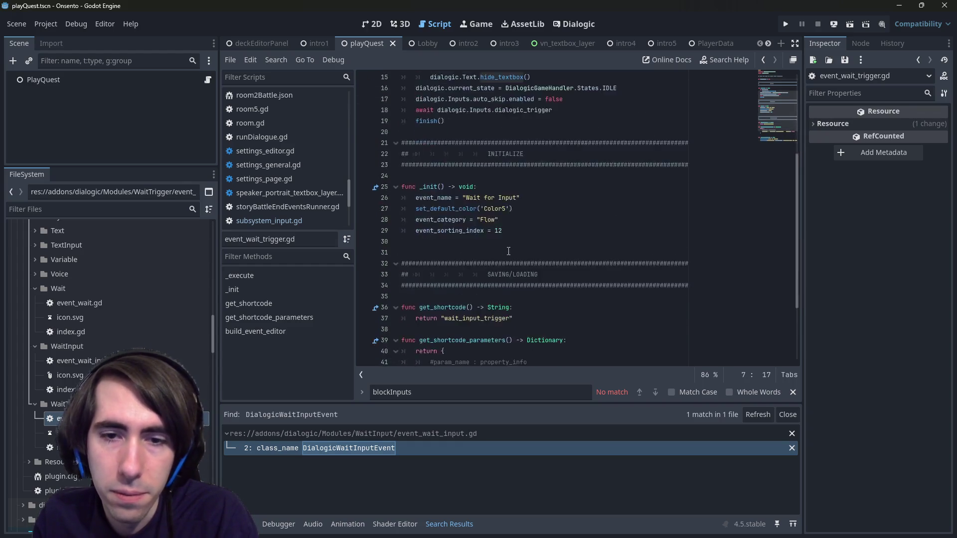
double_click(506, 340)
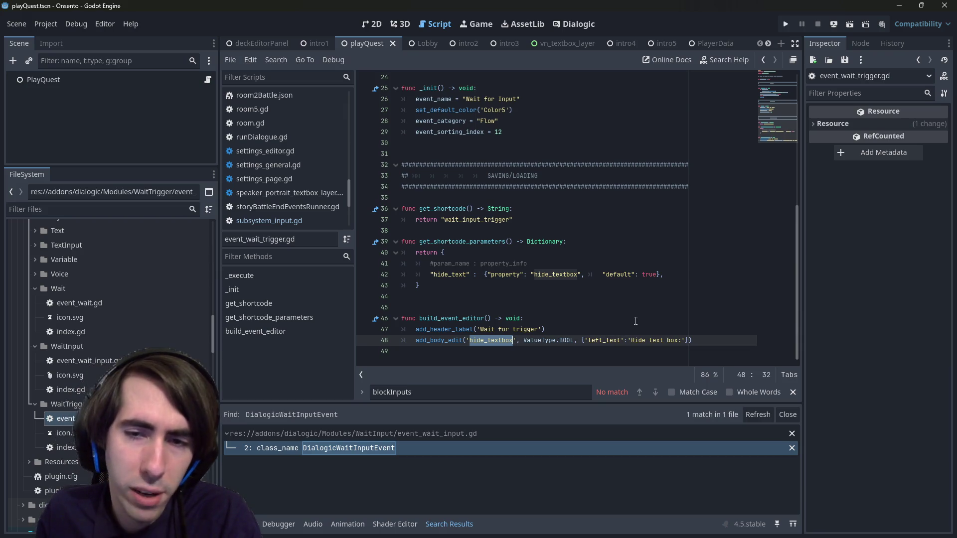
scroll(636, 321, "up", 8)
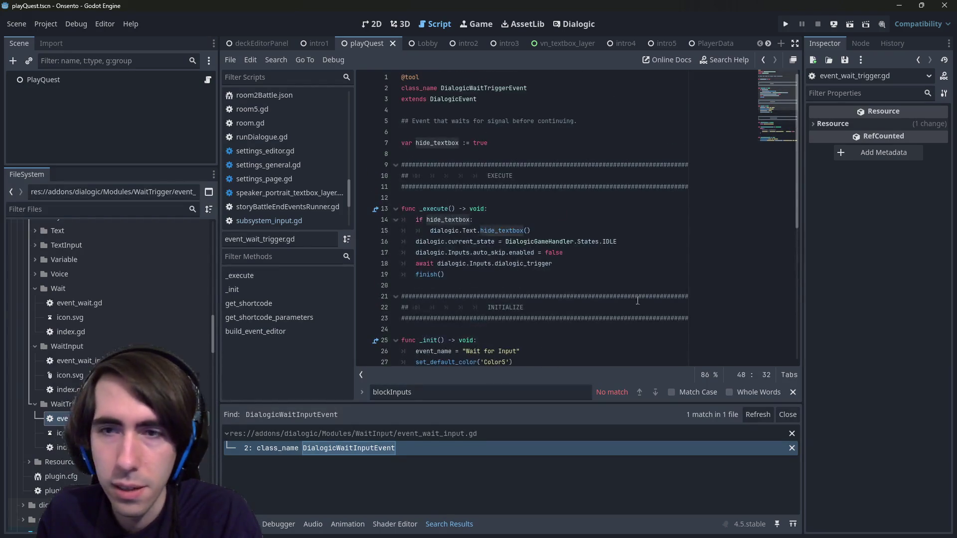
left_click(583, 198)
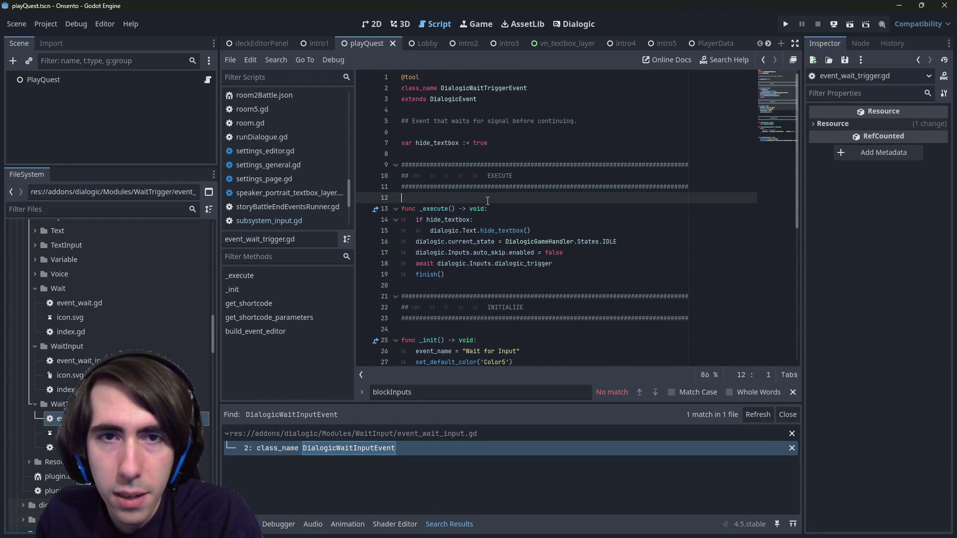
Switch to the 2D view and run Project > Reload Current Project, checking the browser meanwhile.
left_click(370, 24)
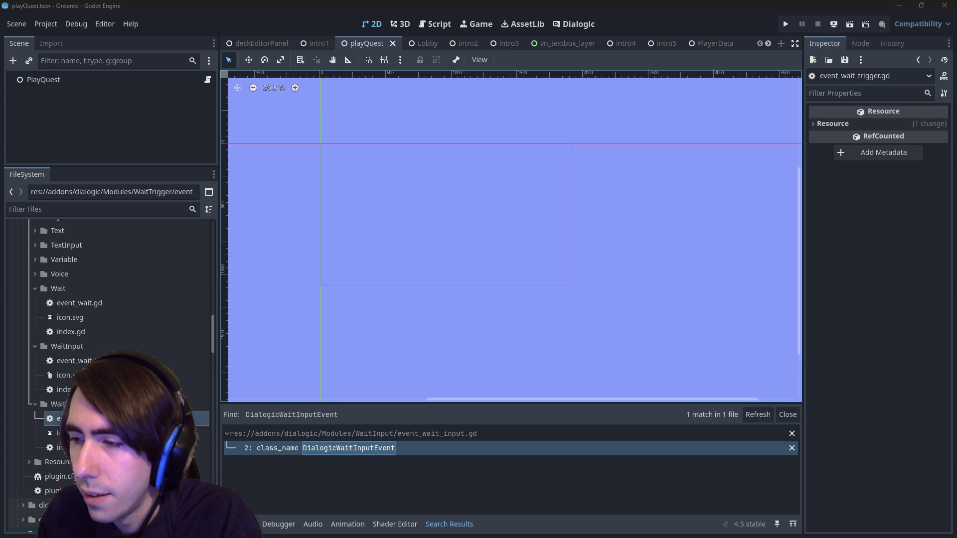
key("alt+Tab")
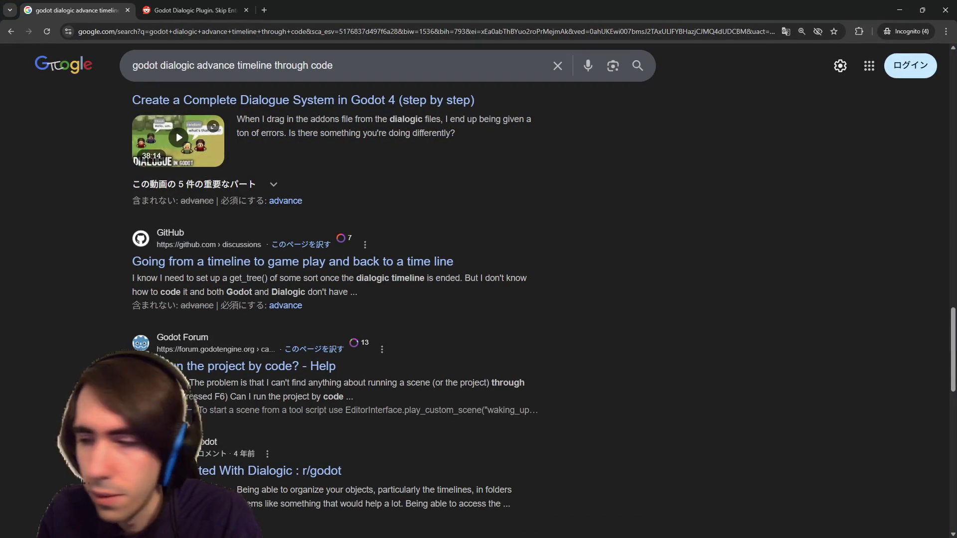
key("alt+Tab")
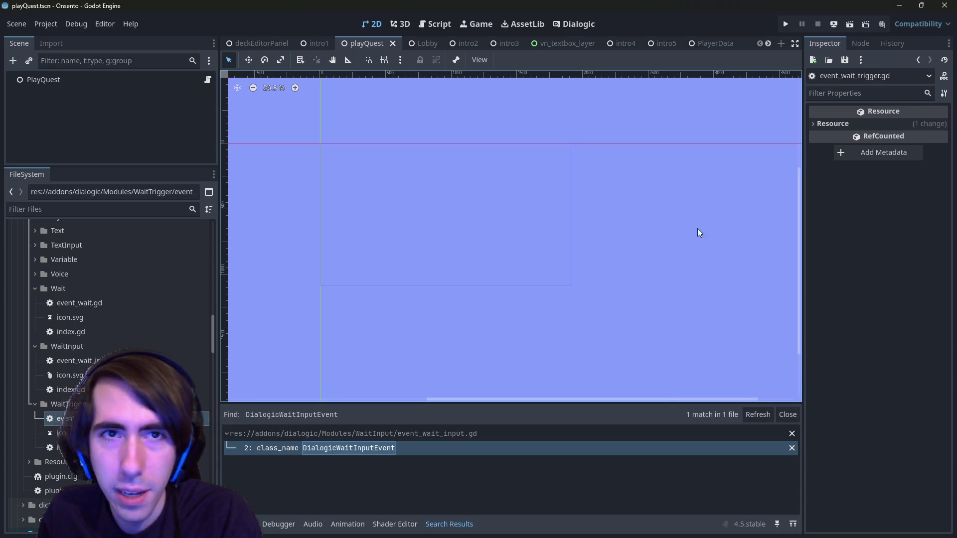
key("alt+Tab")
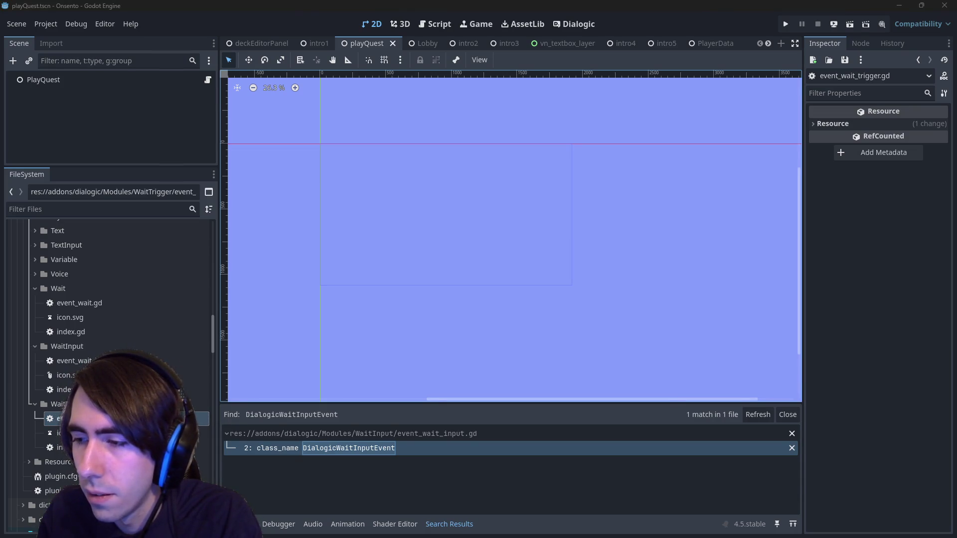
left_click(53, 22)
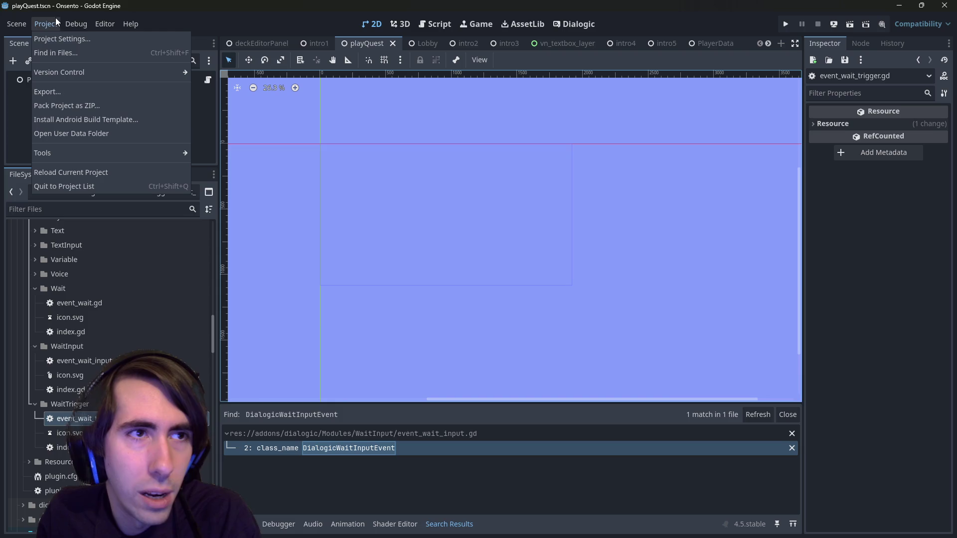
left_click(79, 172)
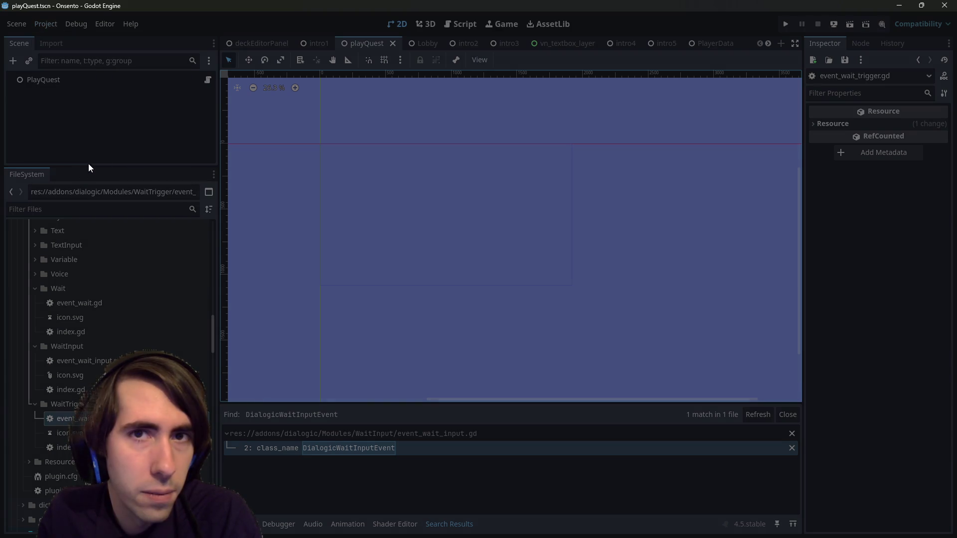
key("alt+Tab")
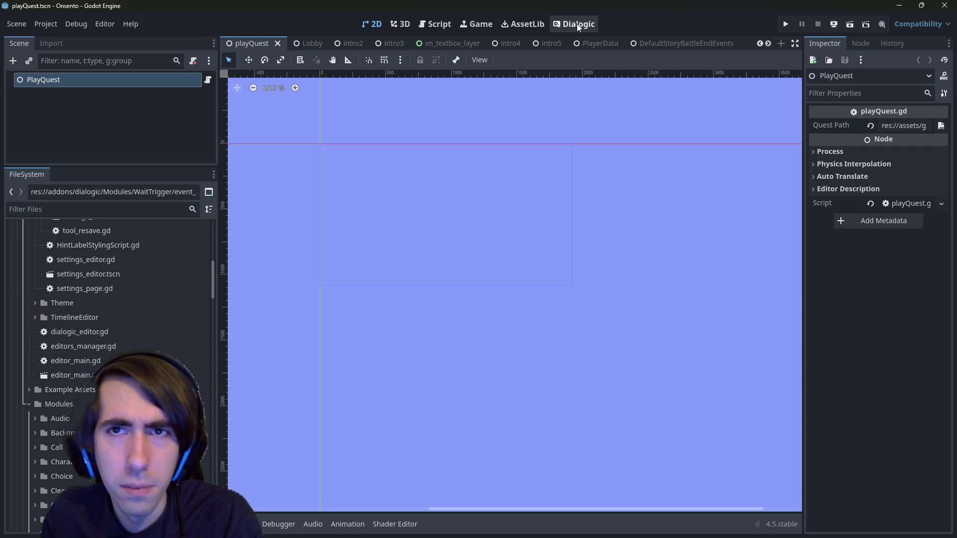
Scroll the Dialogic event palette's Flow entries, then return to event_wait_trigger.gd in the script editor.
left_click(572, 23)
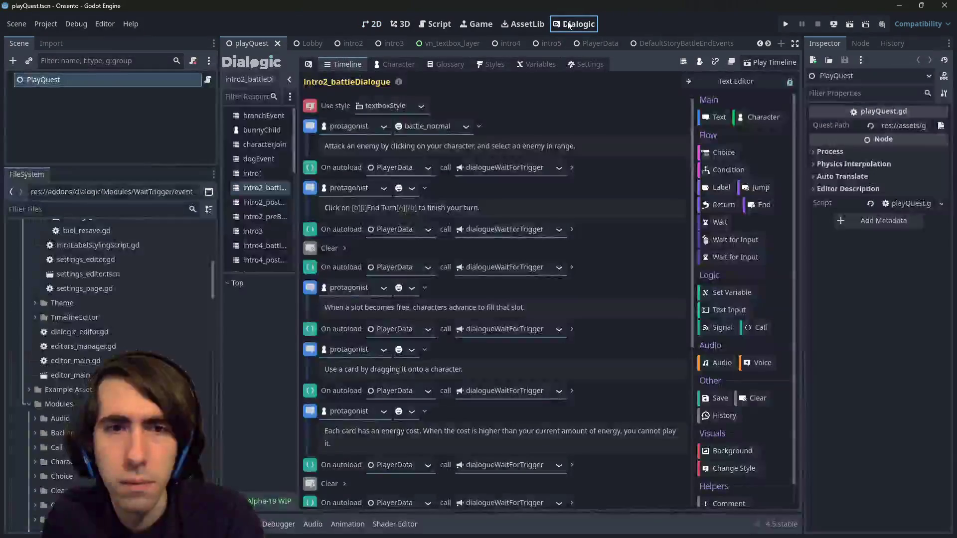
scroll(754, 379, "down", 1)
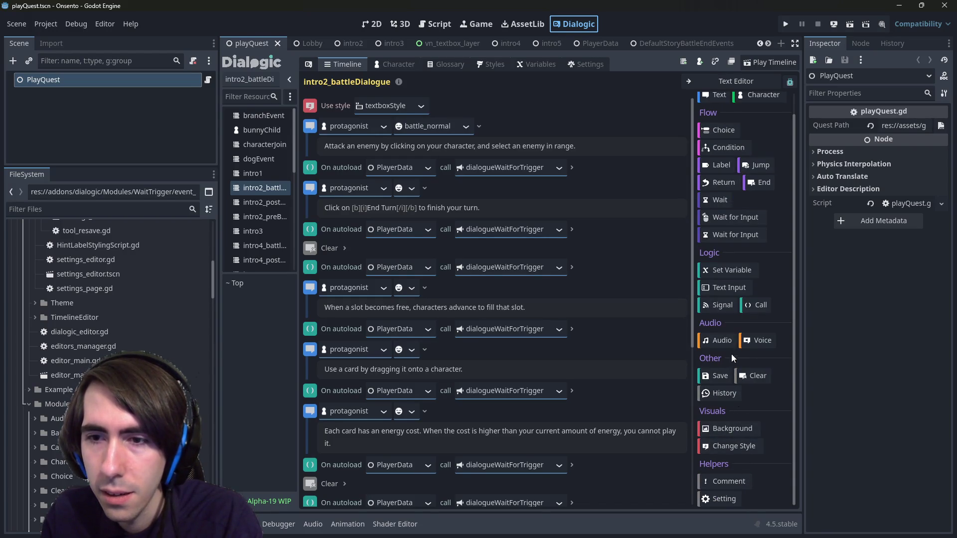
scroll(734, 307, "up", 1)
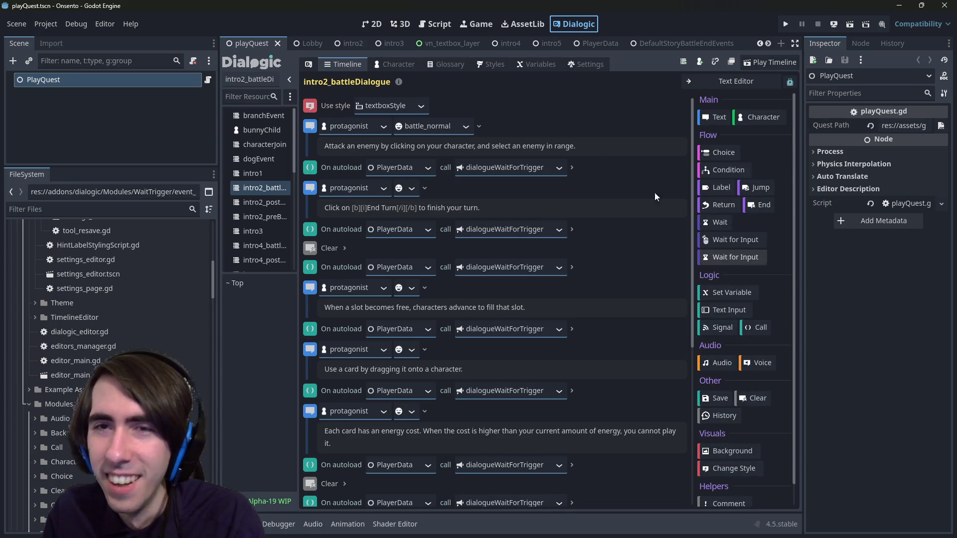
left_click(441, 24)
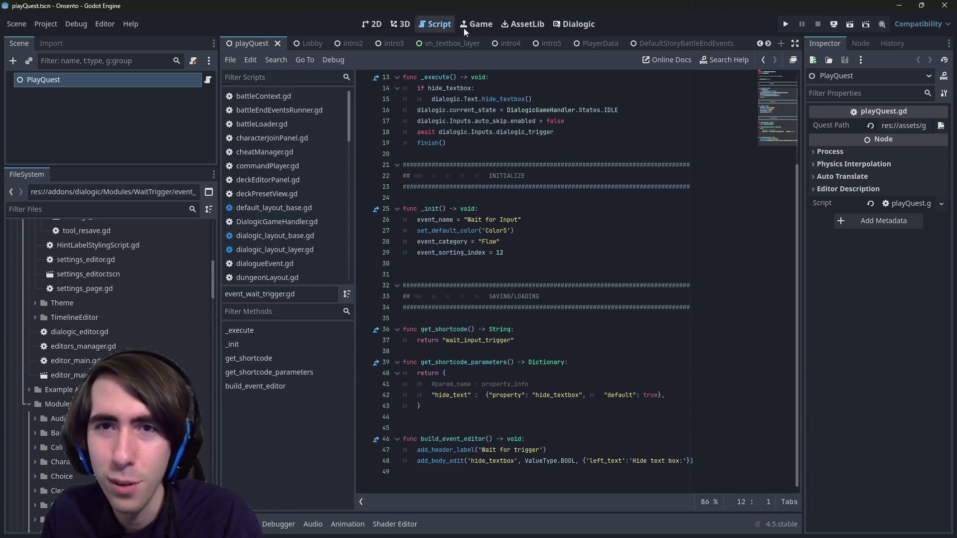
Find 'wait for inp' and change the event_name to "Wait for Trigger".
left_click(578, 26)
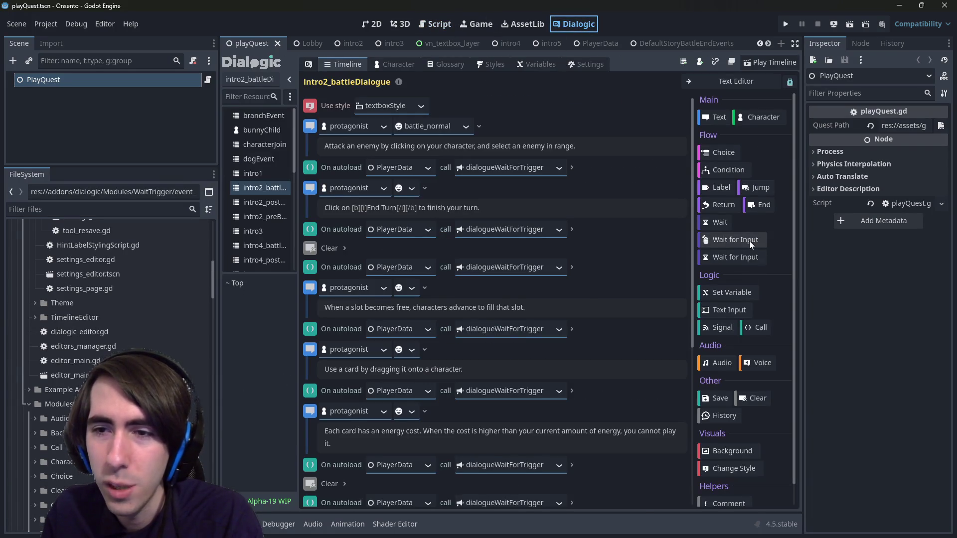
left_click(442, 27)
left_click(503, 219)
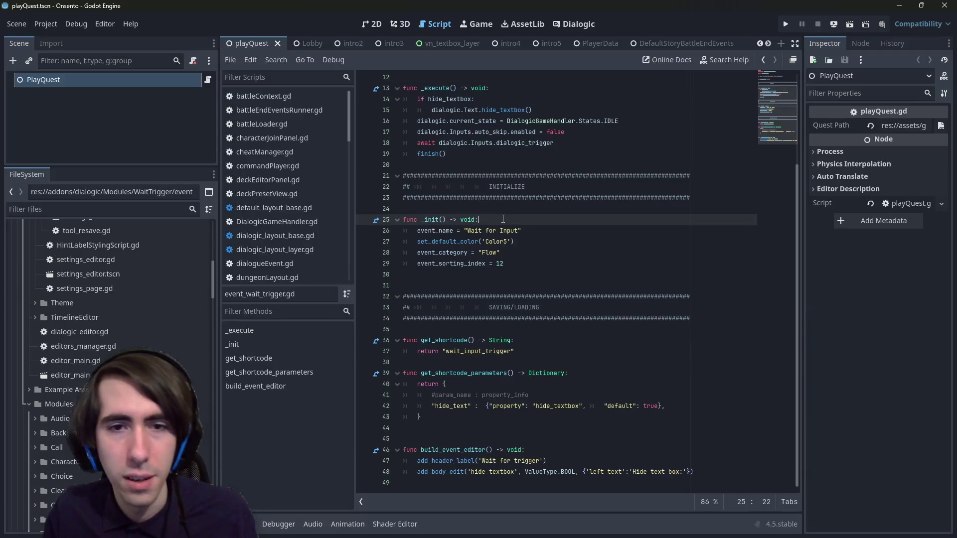
key("ctrl+f")
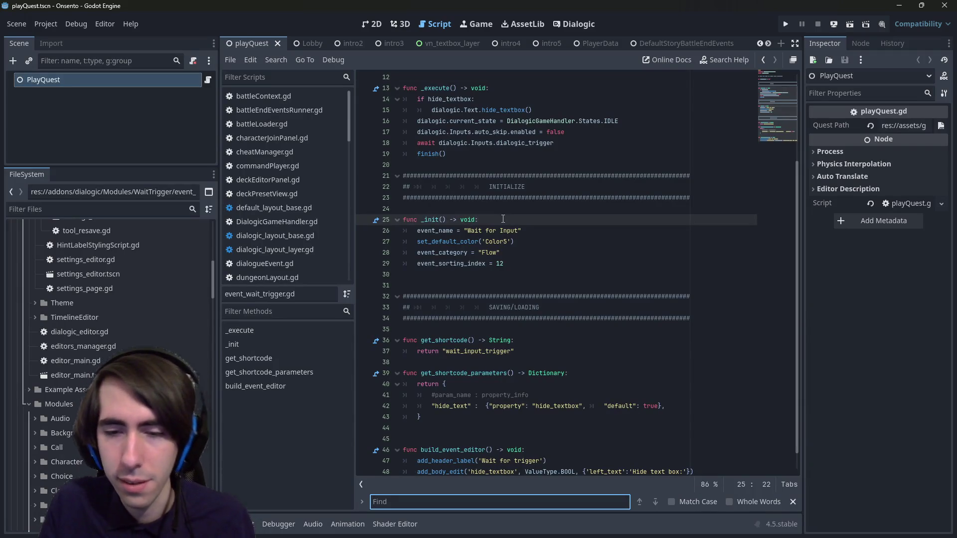
type("wait for inp")
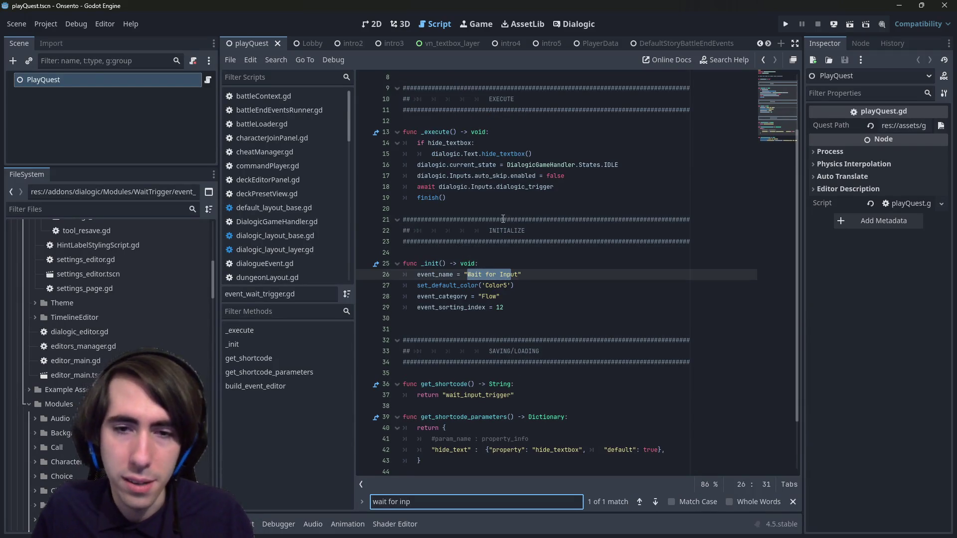
double_click(518, 274)
type("Trigger")
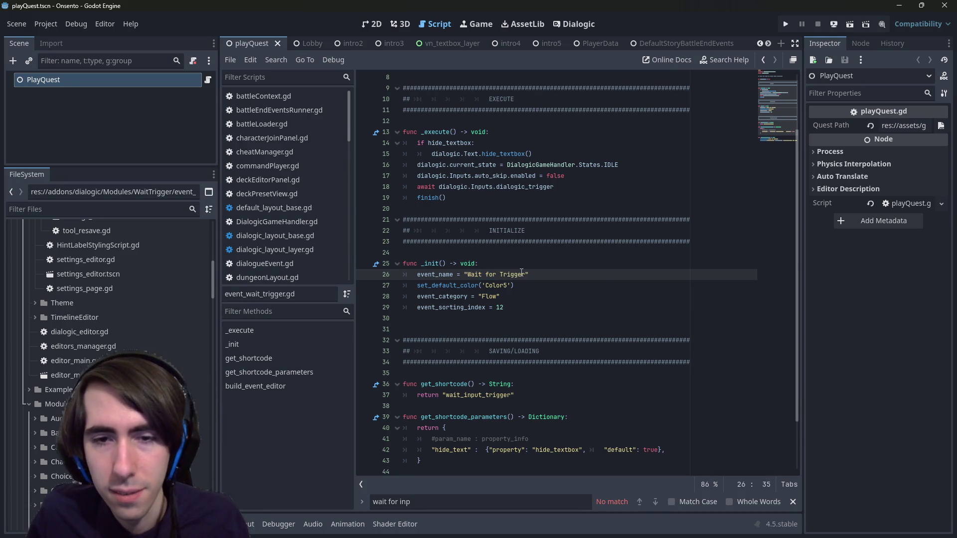
left_click(40, 25)
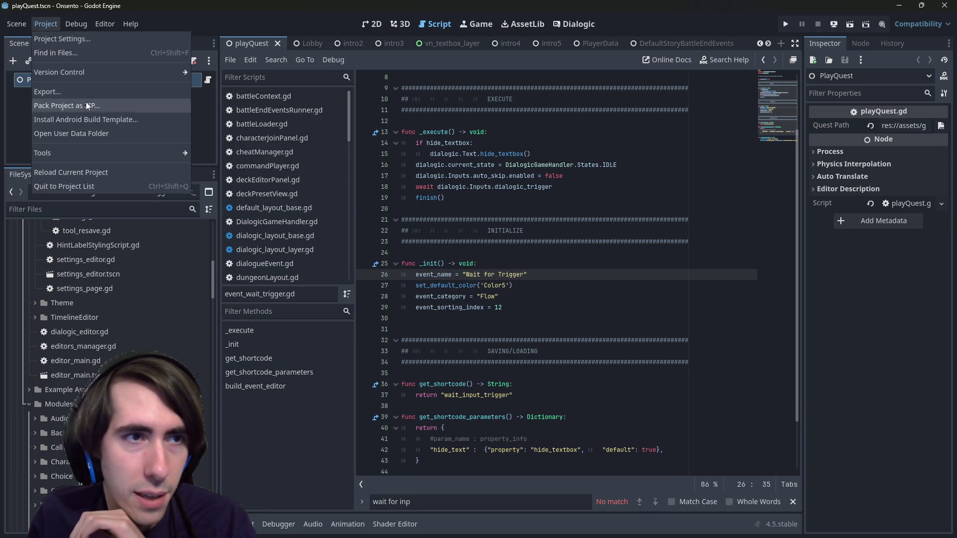
Reload the current project and return to the playQuest scene in the 2D view.
left_click(84, 170)
key("alt+Tab")
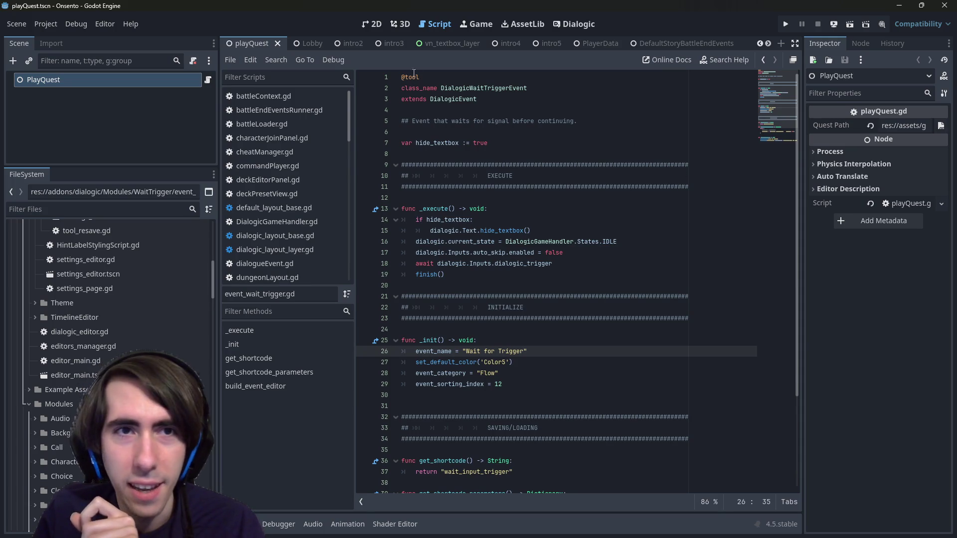
left_click(376, 23)
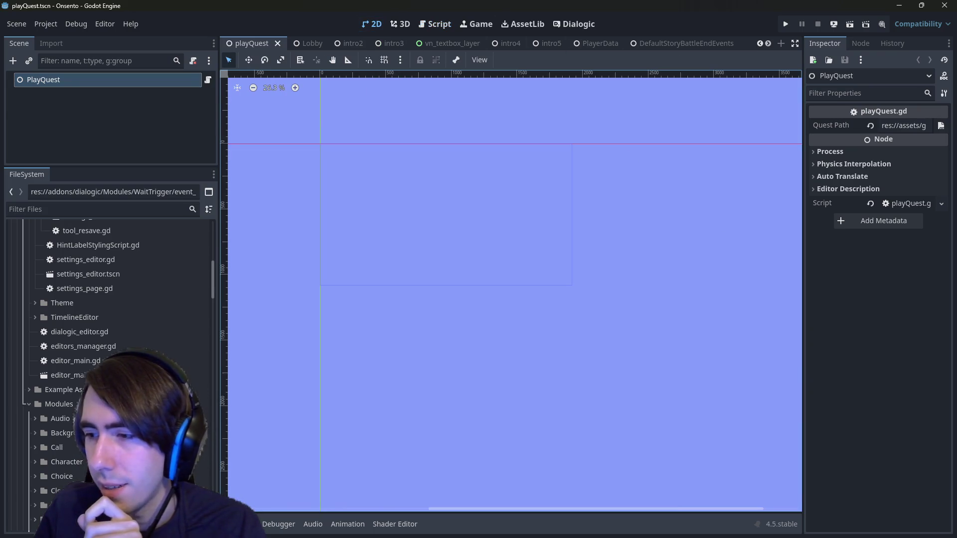
key("alt+Tab")
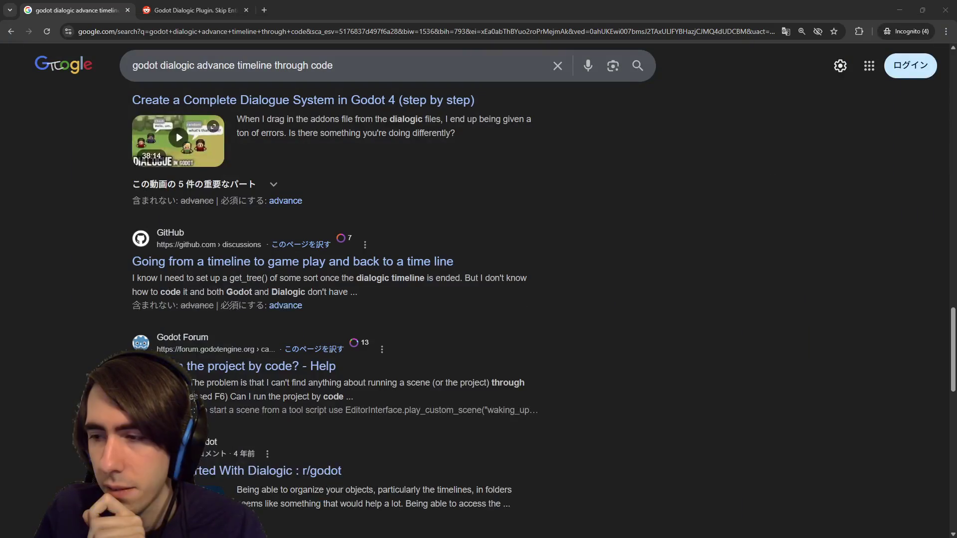
key("alt+Tab")
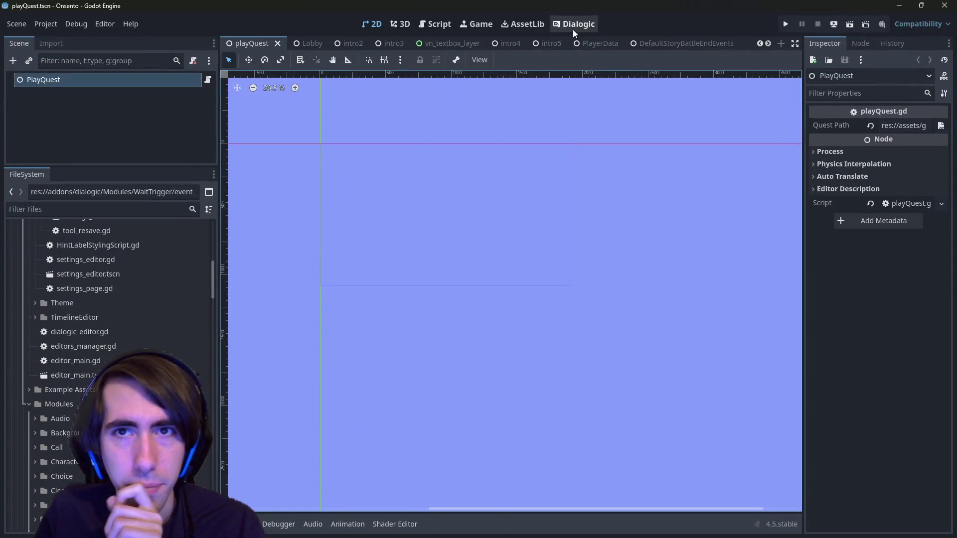
In intro2_battleDialogue, replace the first On autoload call with a Wait for trigger event and view its script.
left_click(574, 26)
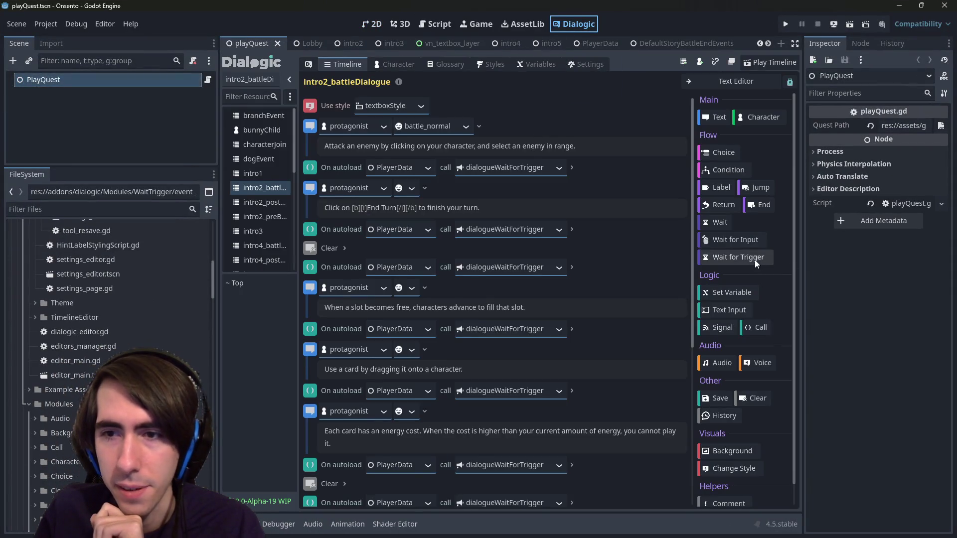
left_click(755, 259)
mouse_move(310, 396)
left_mouse_down()
mouse_move(321, 230)
mouse_move(310, 160)
left_mouse_up()
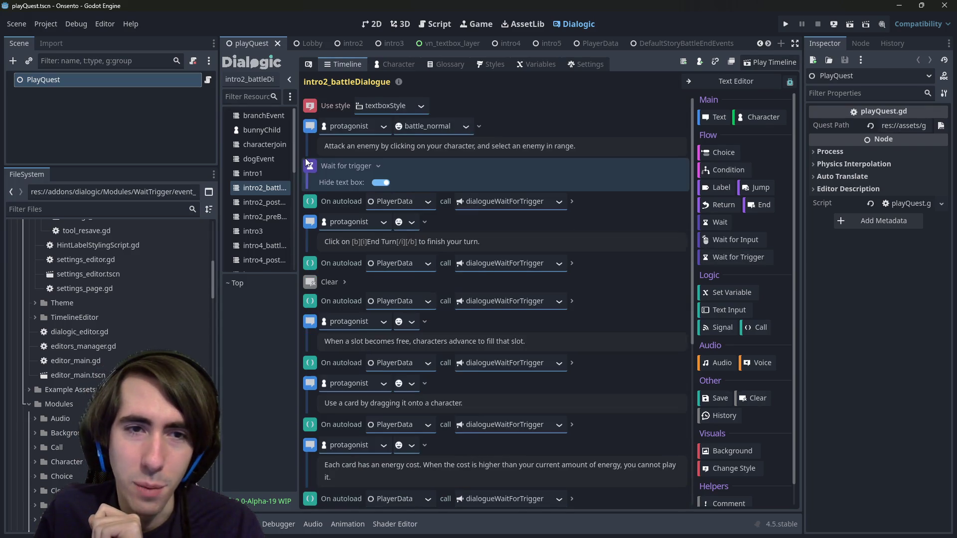
right_click(312, 198)
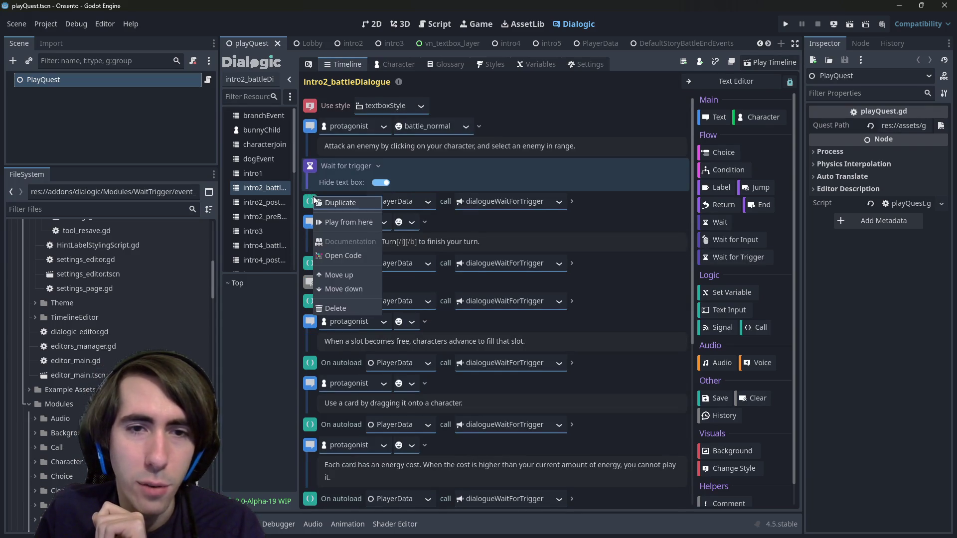
left_click(361, 308)
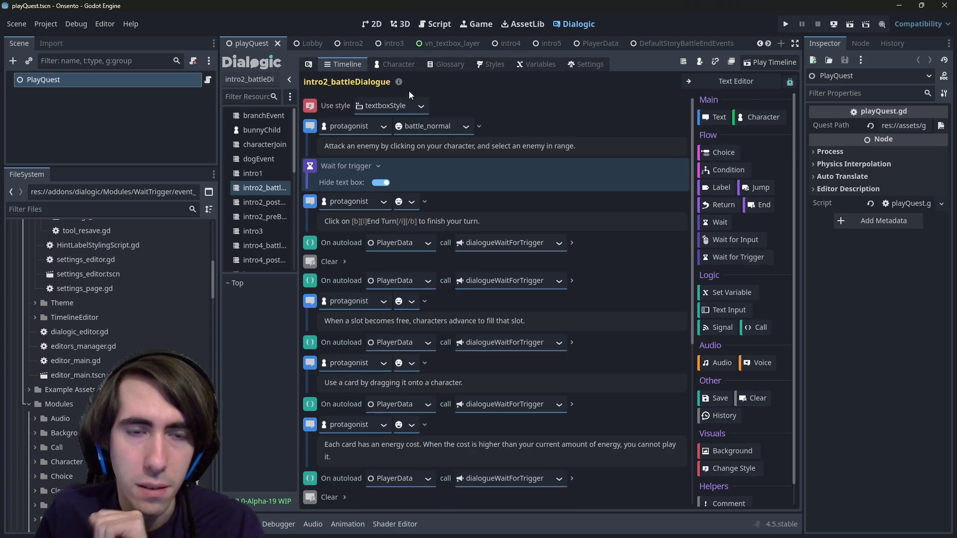
left_click(433, 24)
left_click(502, 274)
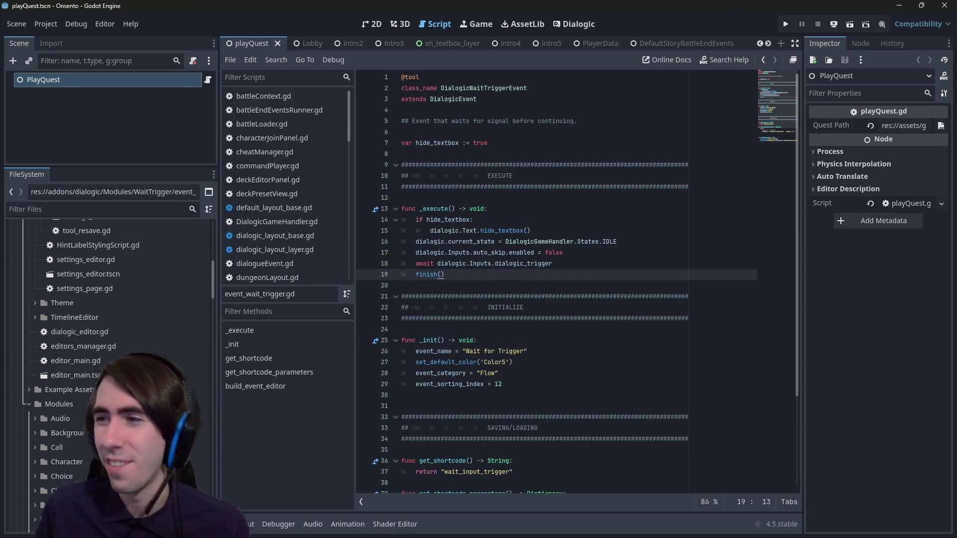
Quick-open playerDataScript.gd by filtering the file finder for 'playerdata'.
left_click(612, 265)
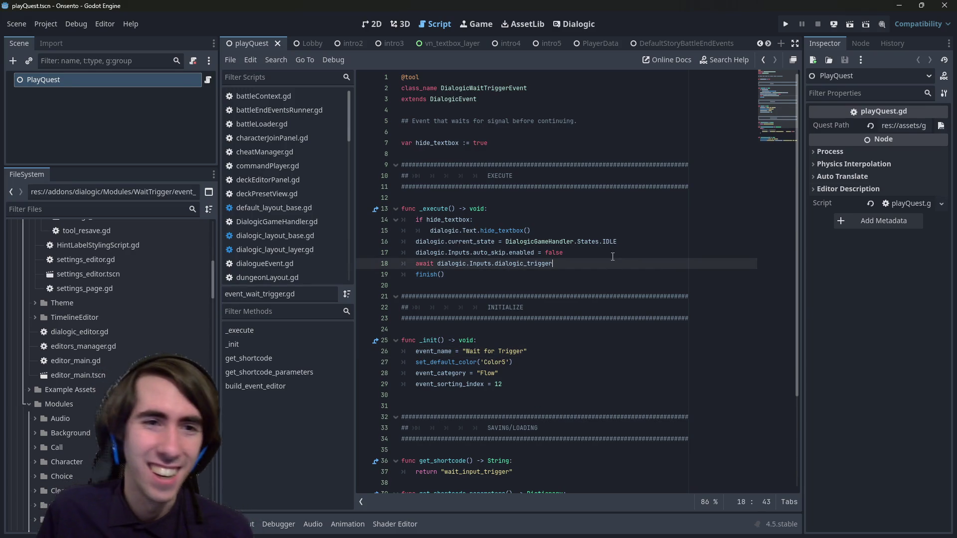
scroll(466, 263, "down", 4)
scroll(466, 263, "up", 4)
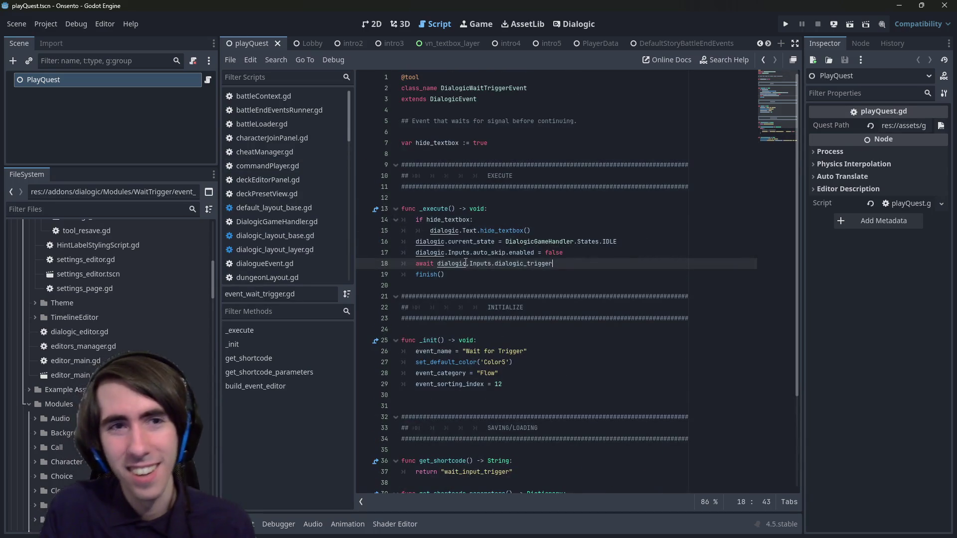
key("shift+alt+o")
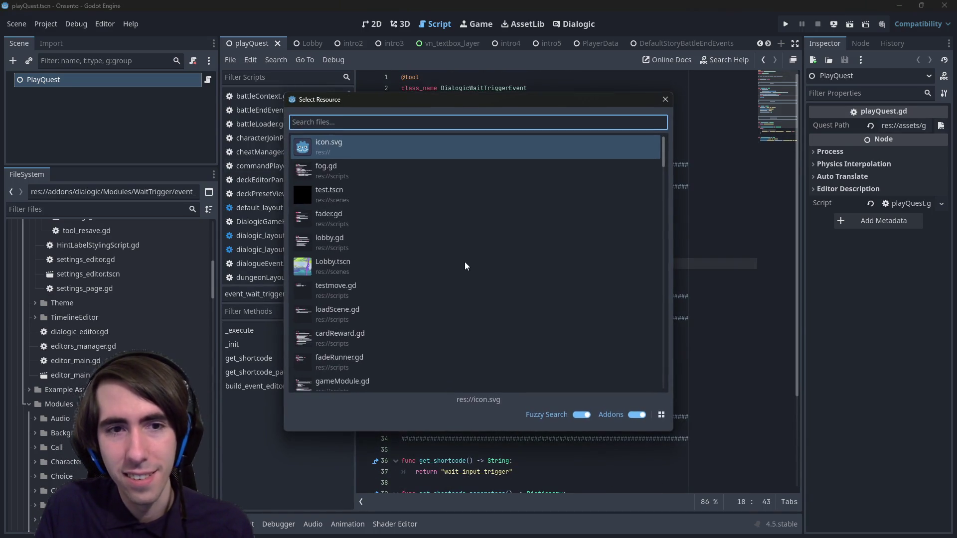
type("playerdata")
key("Return")
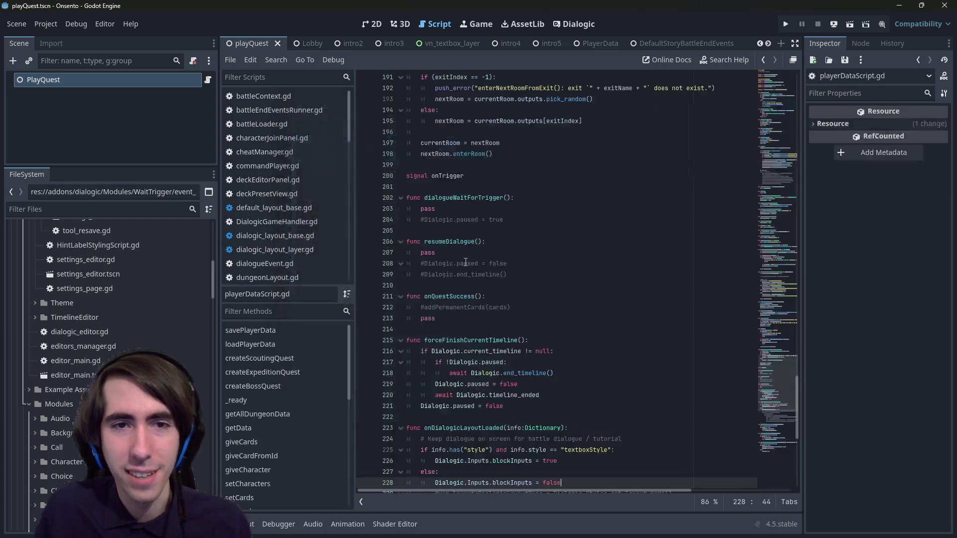
scroll(481, 406, "down", 8)
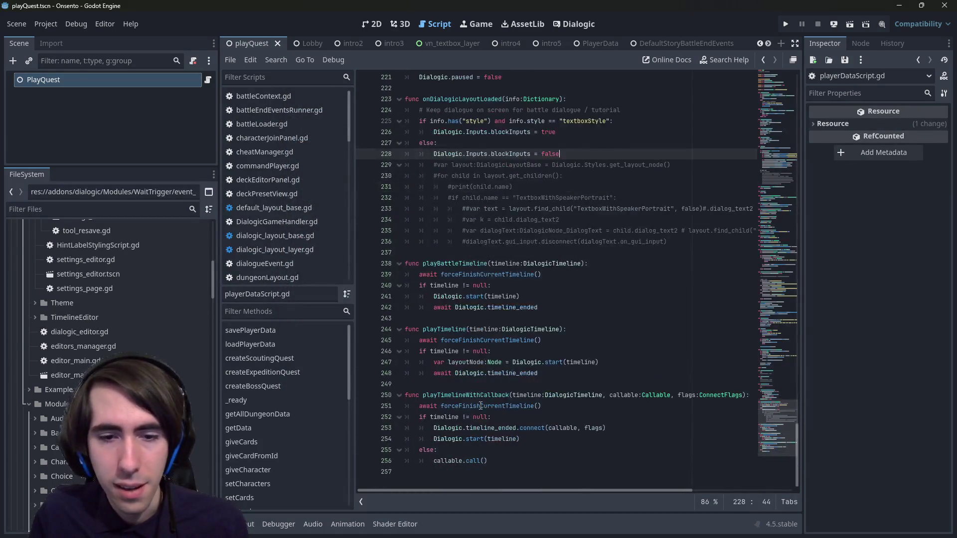
scroll(477, 373, "up", 10)
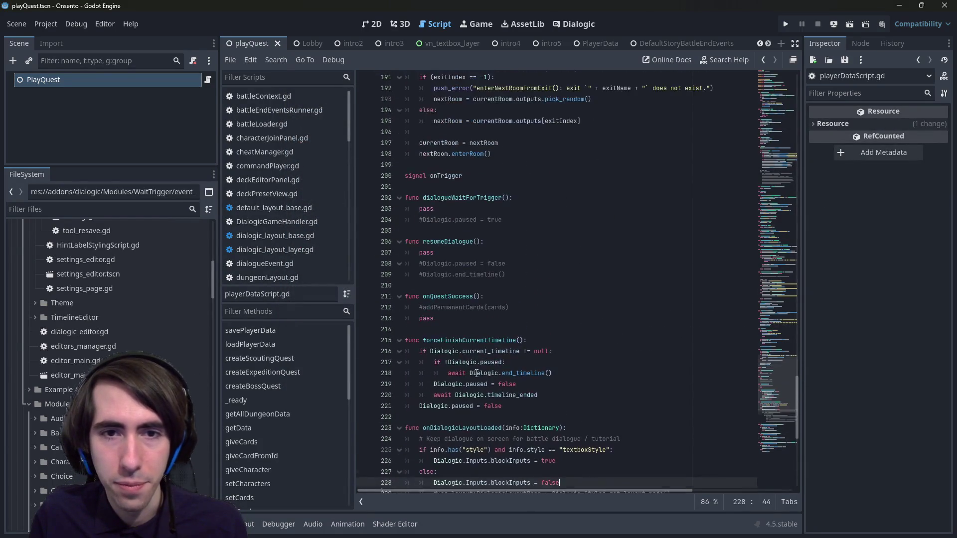
Select the resumeDialogue function name and begin a project-wide Find in Files for it.
left_click(485, 208)
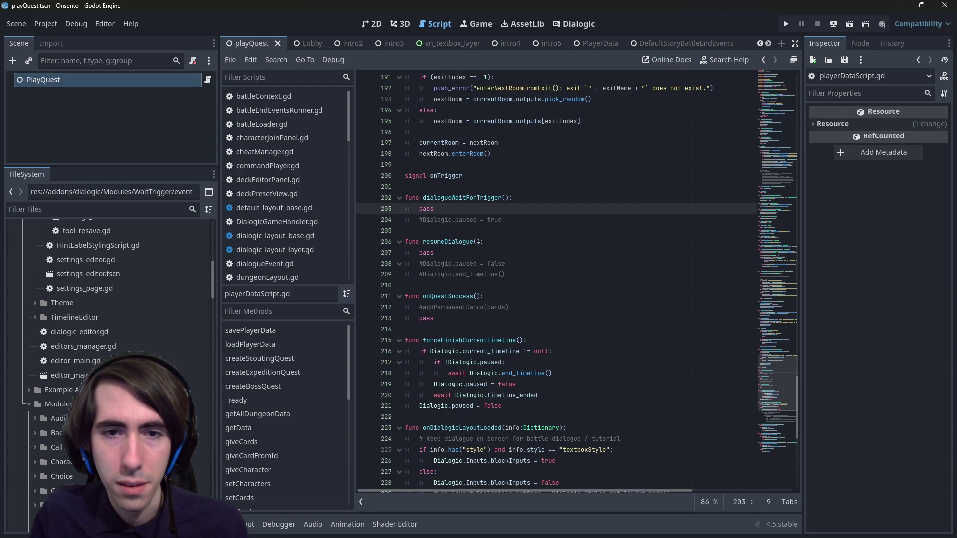
double_click(449, 241)
key("ctrl+c")
key("ctrl+shift+f")
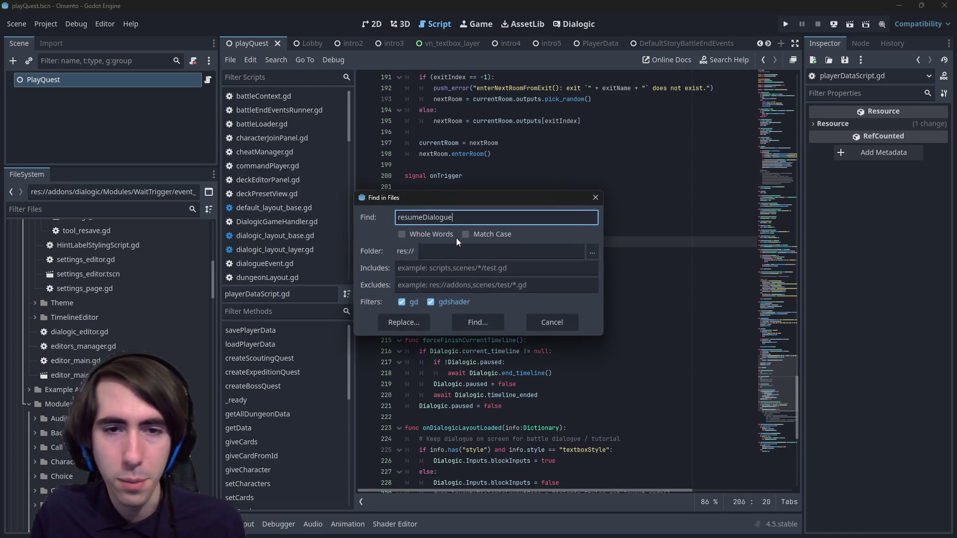
Search for resumeDialogue, check its lobby.gd call, then return to the pass line in its definition.
key("Return")
left_click(409, 454)
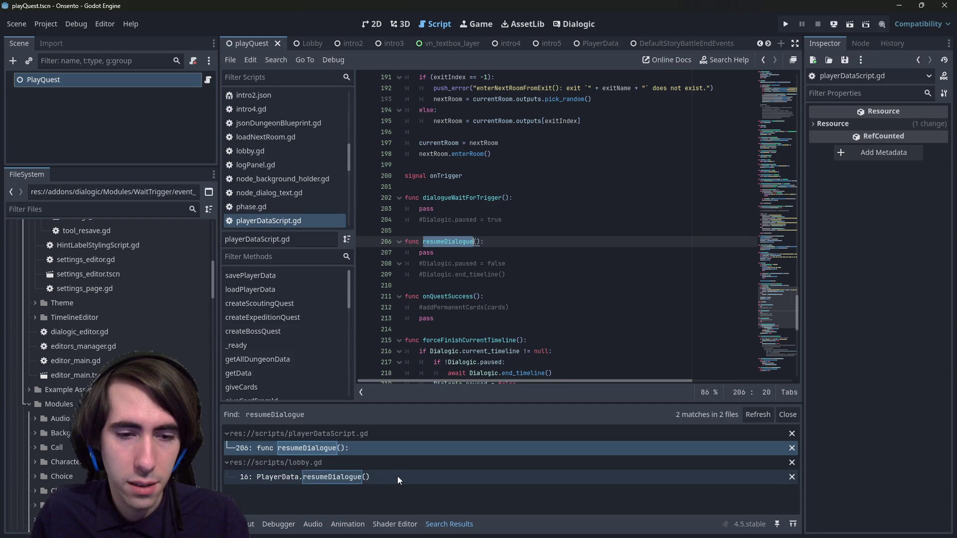
left_click(397, 476)
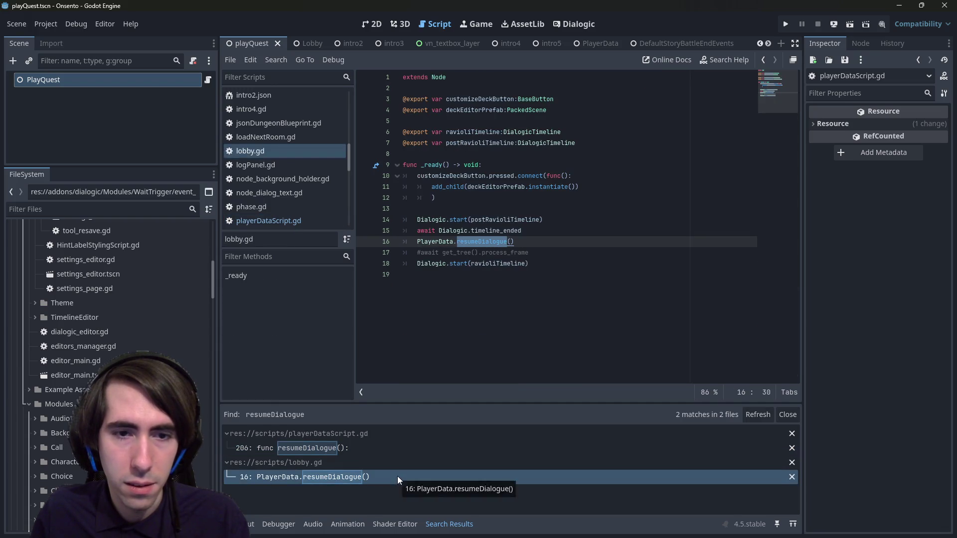
left_click(385, 450)
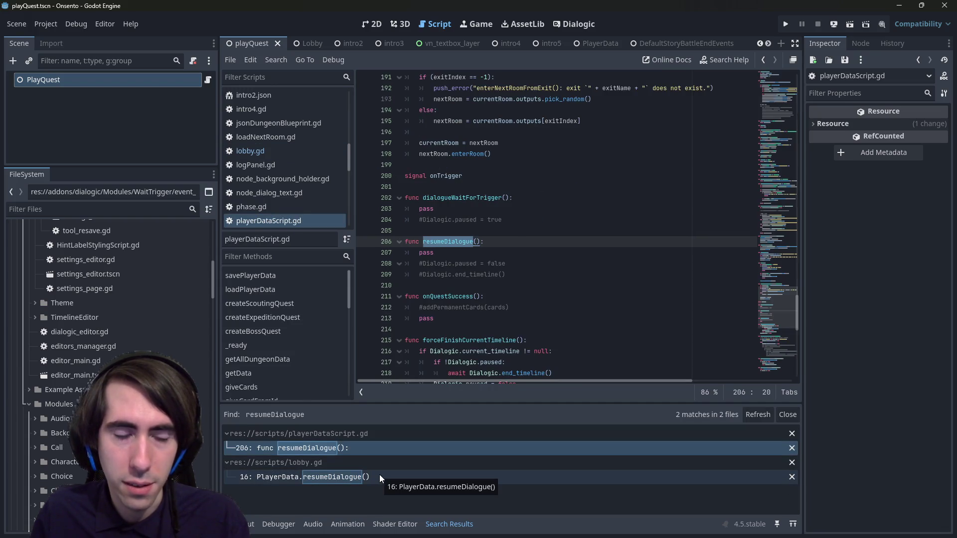
left_click(514, 253)
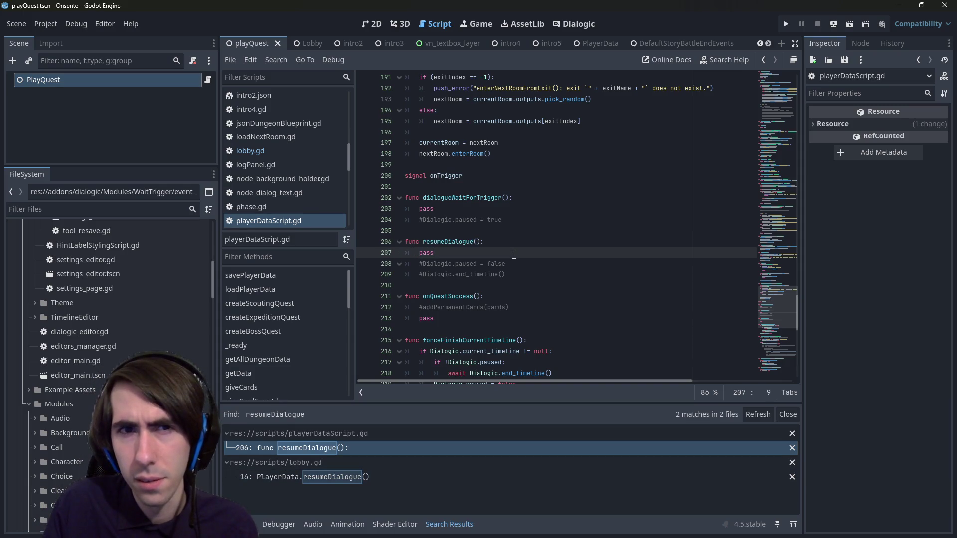
Replace pass in resumeDialogue with Dialogic.Inputs.dialogic_trigger, checking where that signal is declared.
key("ctrl+shift+Left")
type("Dialogic.Inputs")
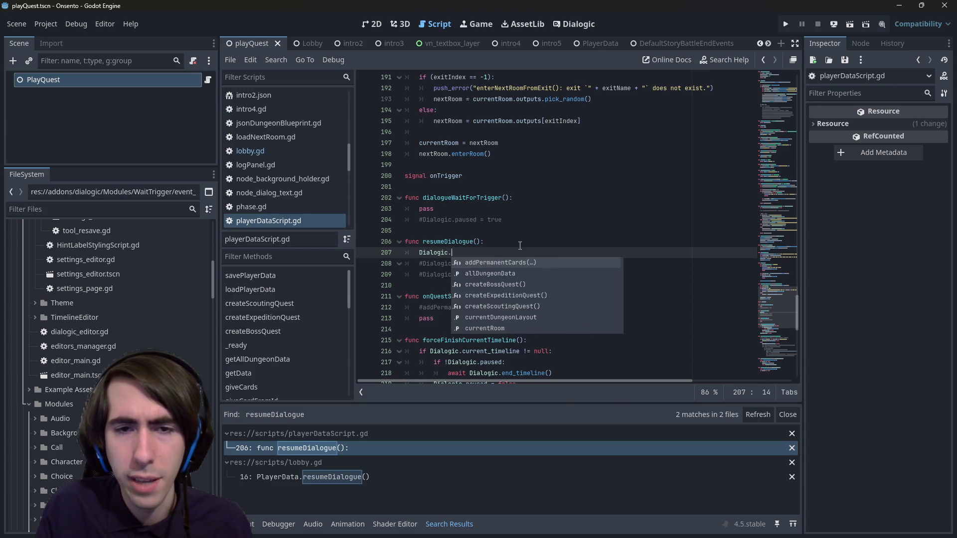
type(".trigg")
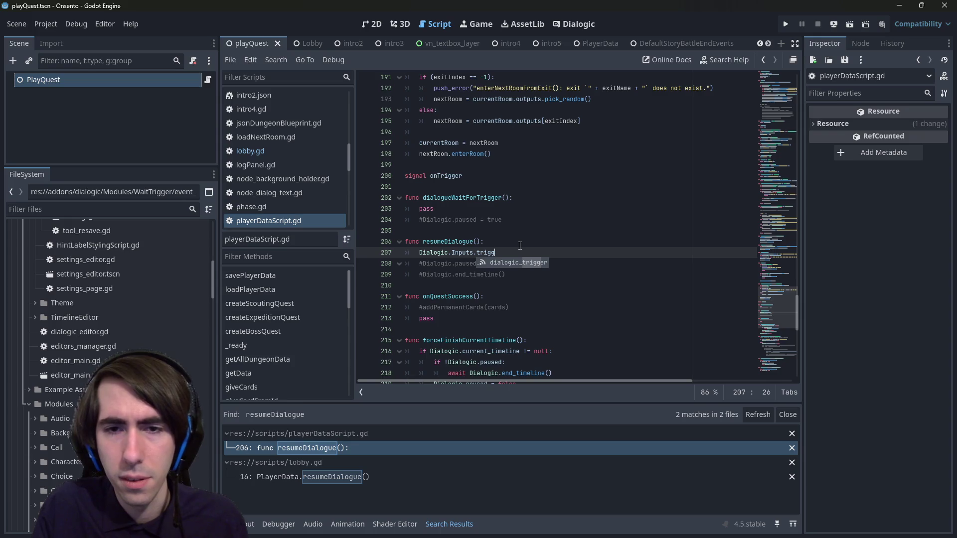
key("Return")
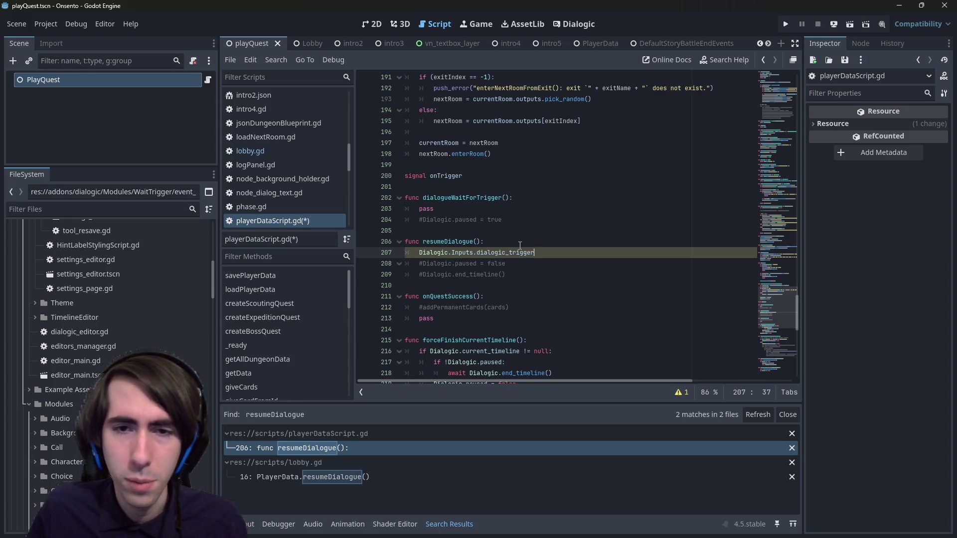
left_click(515, 253, "ctrl")
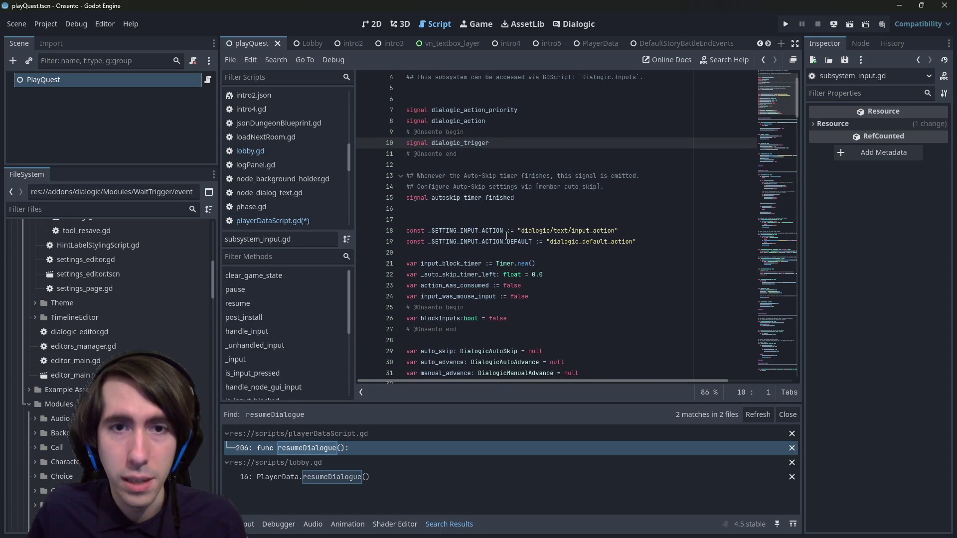
left_click(507, 237)
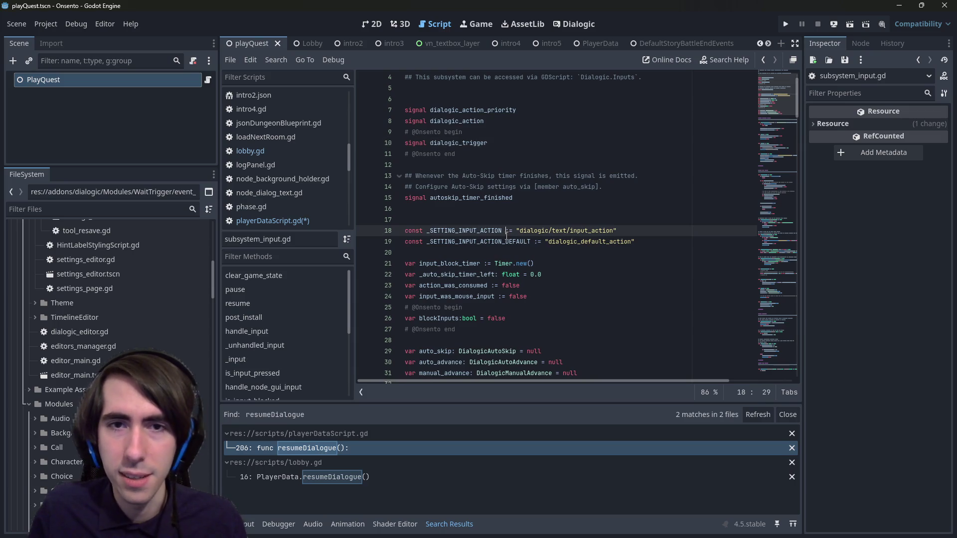
key("alt+Left")
key("alt+Left")
key("alt+Left")
key("alt+Right")
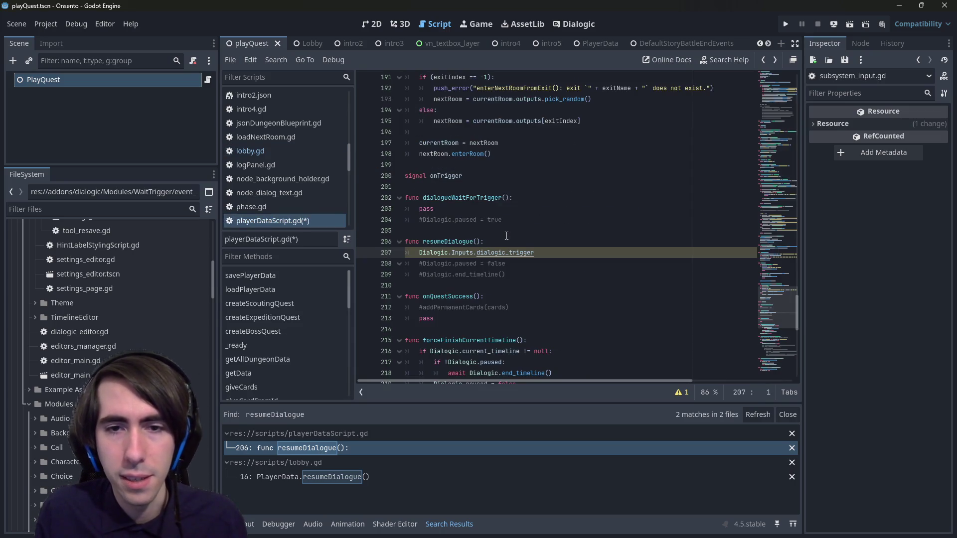
Complete the line as dialogic_trigger.emit(), save playerDataScript.gd, and switch to the intro2 scene.
type(".emit")
key("Return")
key("ctrl+s")
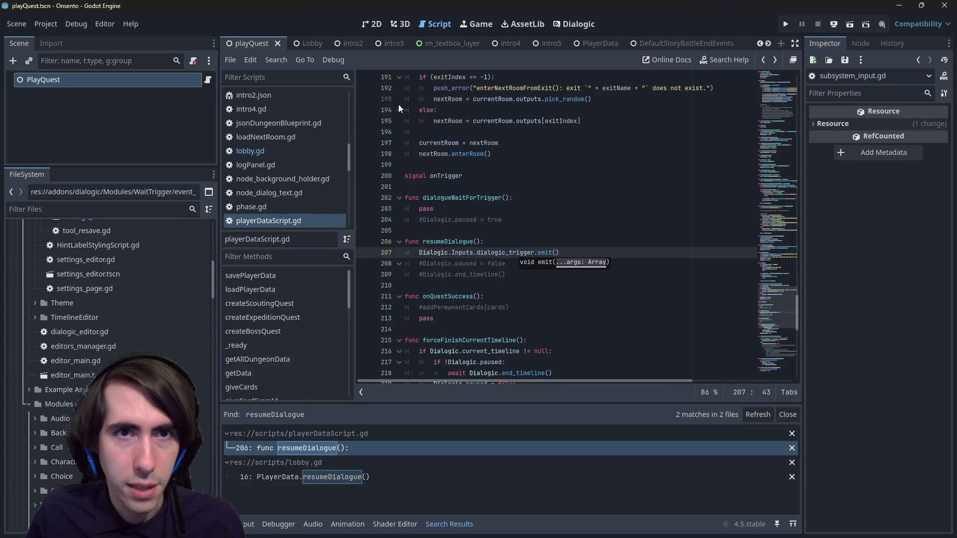
left_click(348, 43)
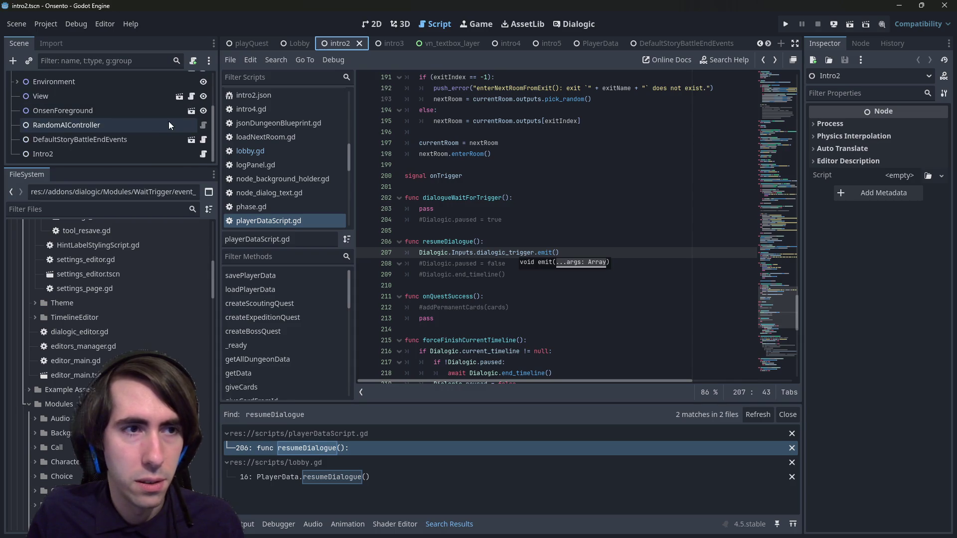
Open the Intro2 node's script and multi-select the Dialogic.handle_next_event() calls on lines 17 and 22.
left_click(199, 154)
left_click_drag(166, 165, 165, 291)
scroll(522, 248, "down", 2)
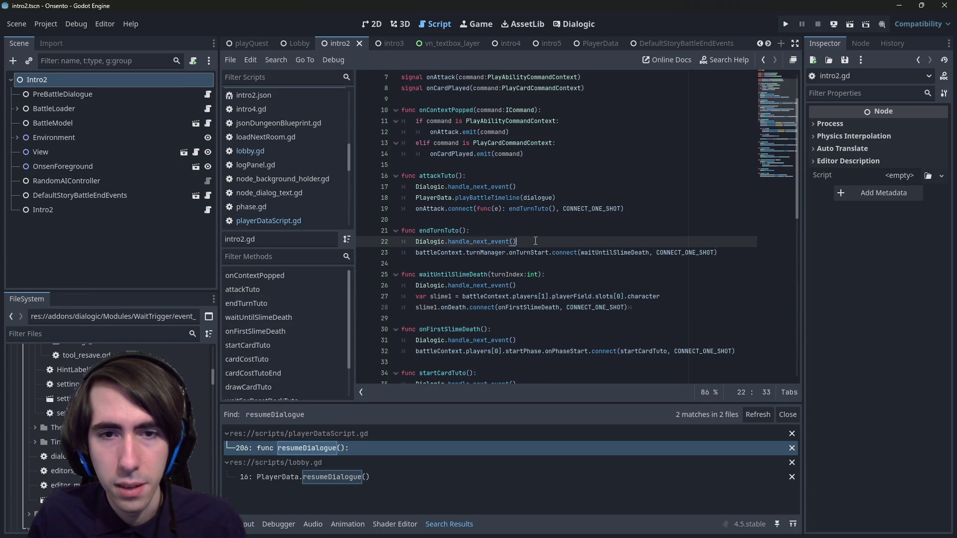
left_click_drag(536, 241, 416, 242)
left_click_drag(515, 187, 417, 188)
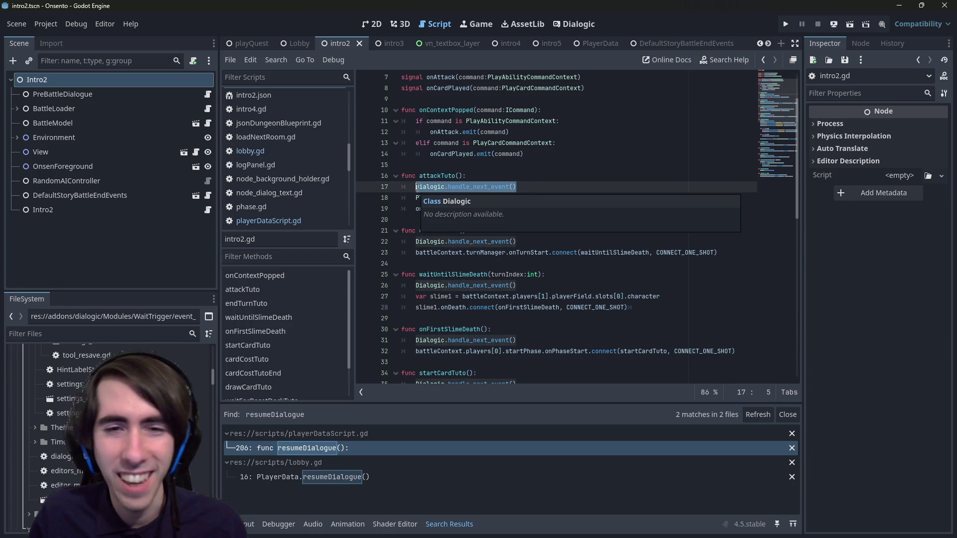
scroll(474, 156, "down", 5)
scroll(473, 156, "down", 5)
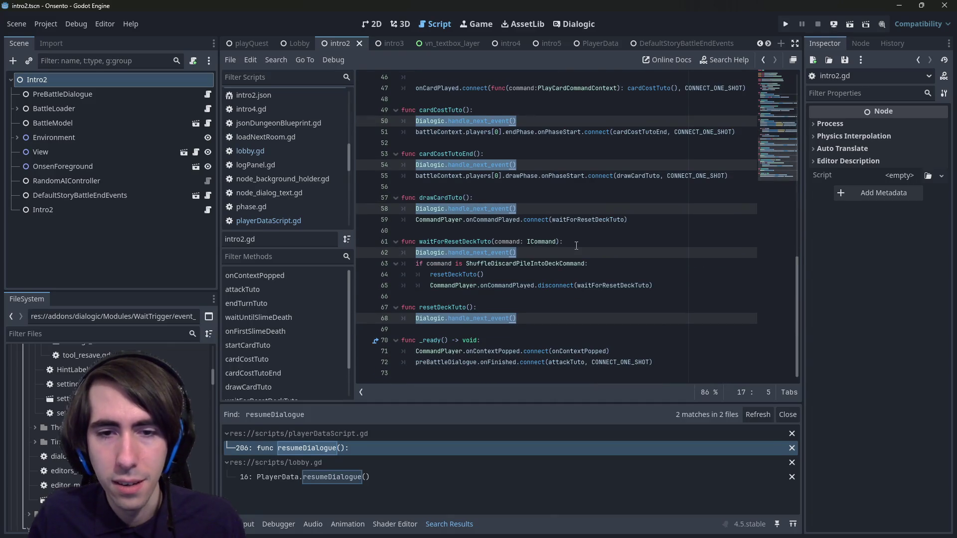
Replace the selected calls with Dialogic.Inputs.dialogic_trigger.emit() on every line and save intro2.gd.
key("ctrl+v")
key("ctrl+z")
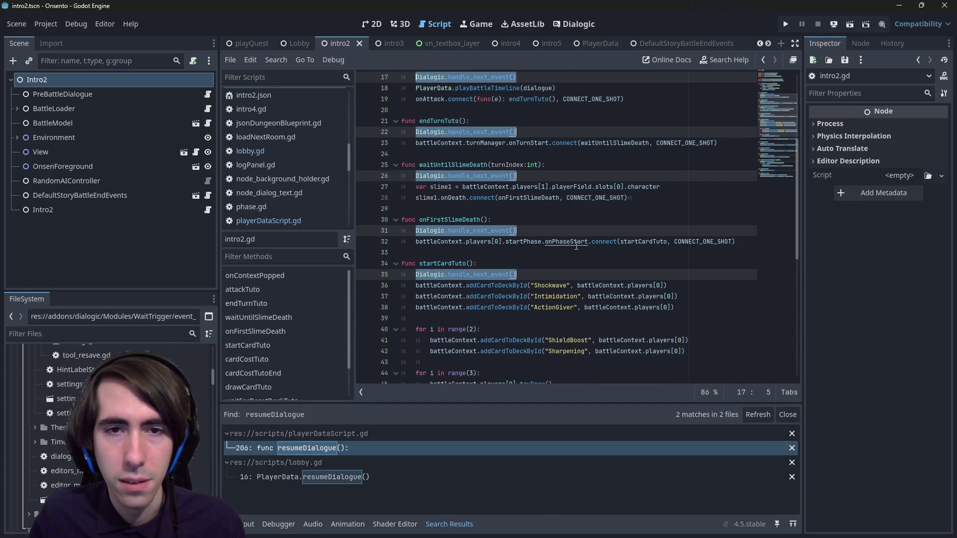
type("PlayerD")
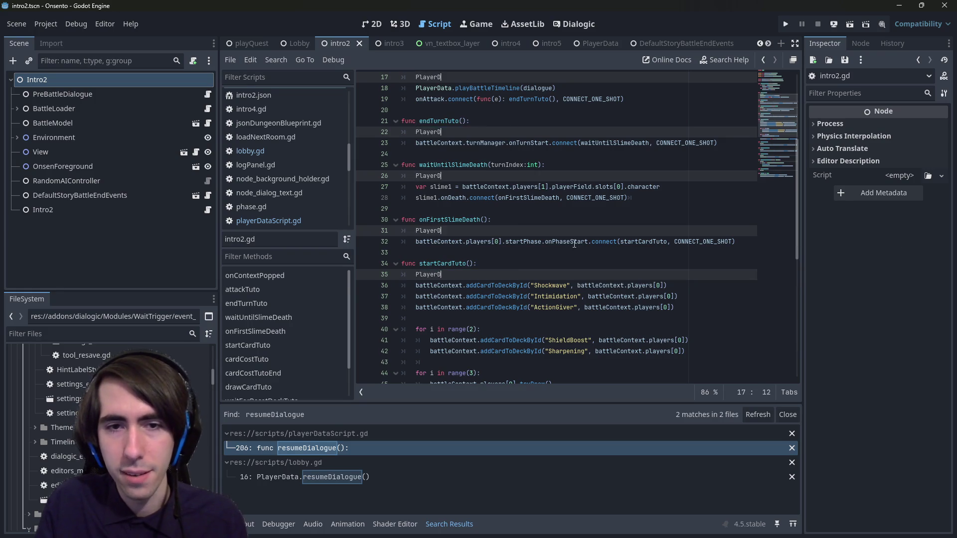
key("ctrl+z")
key("ctrl+z")
key("ctrl+z")
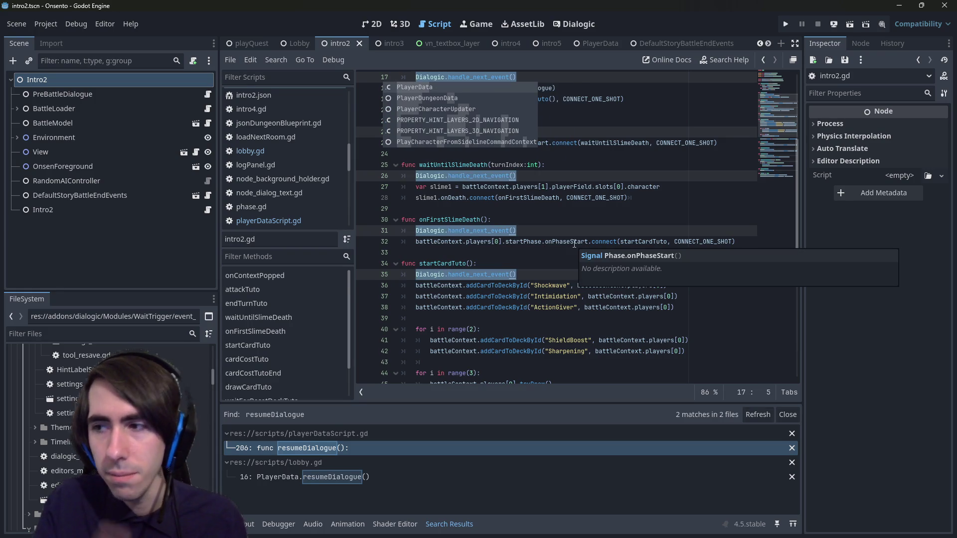
type("Dia")
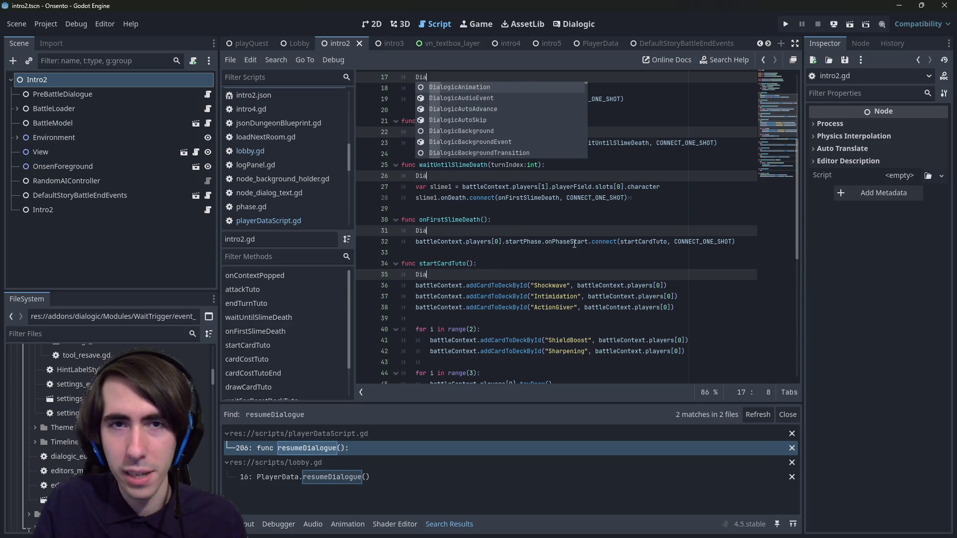
type("logic.Inputs.")
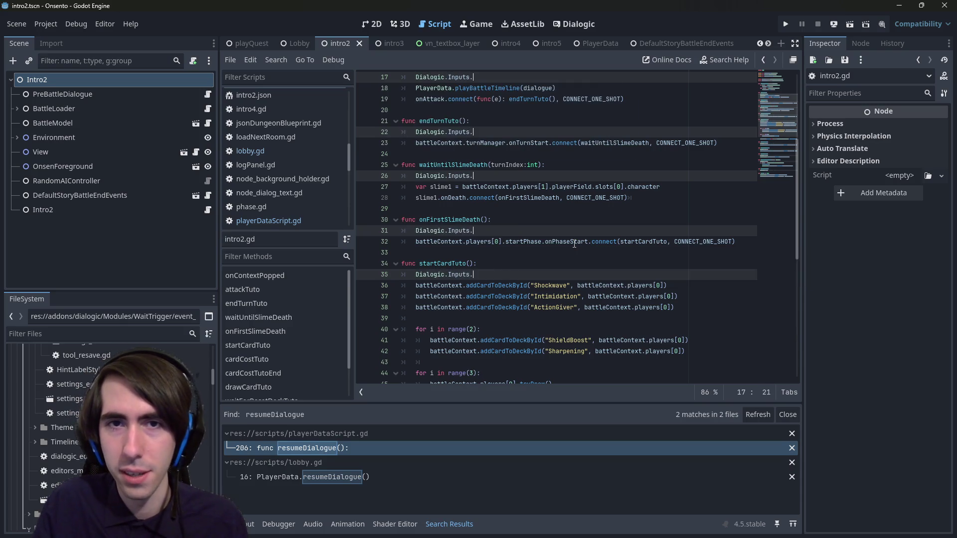
type("trigger")
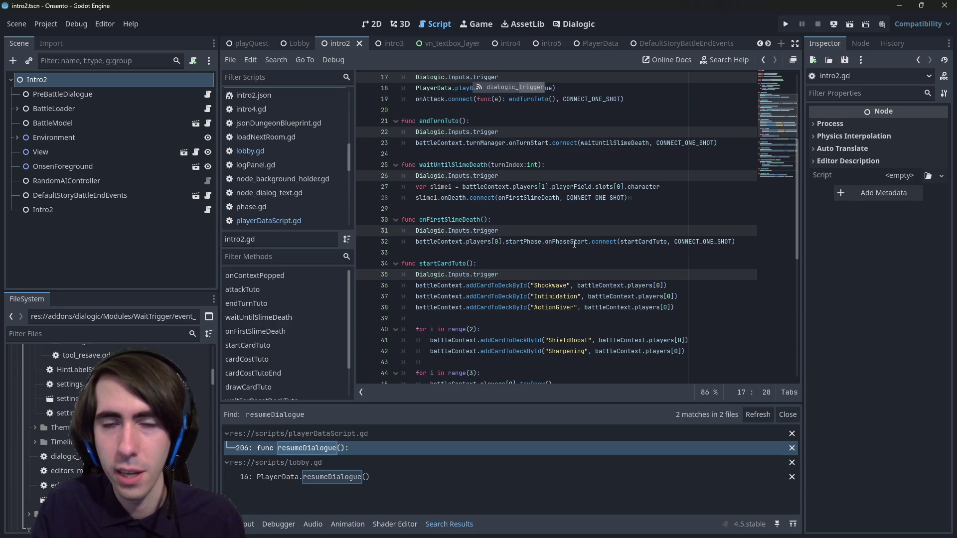
key("Return")
type(".emit(")
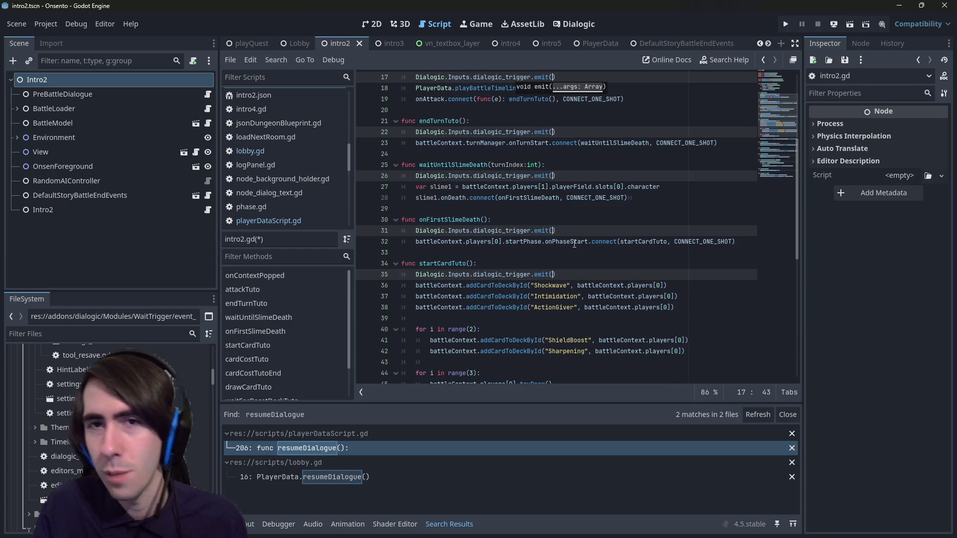
key("ctrl+s")
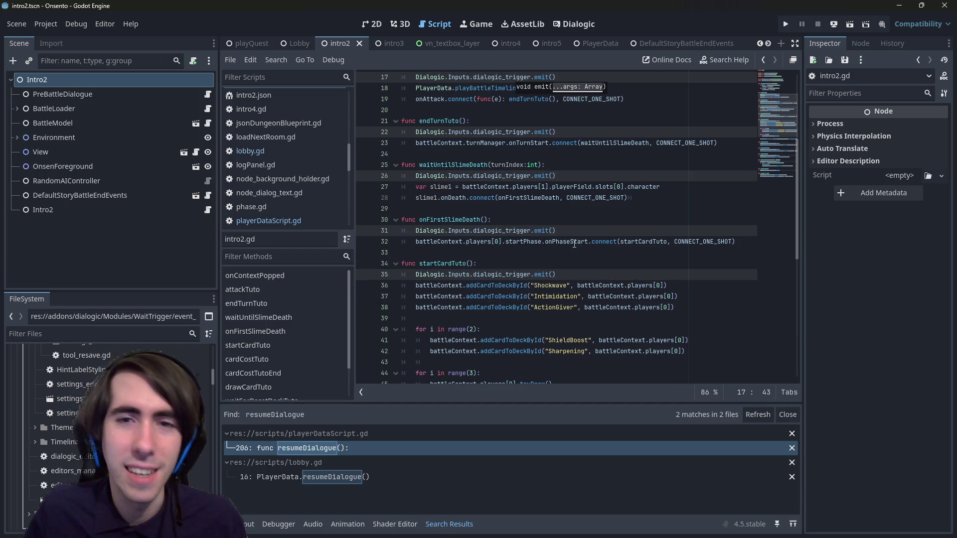
Switch to the playQuest scene and run it to test.
scroll(574, 160, "up", 1)
left_click(236, 43)
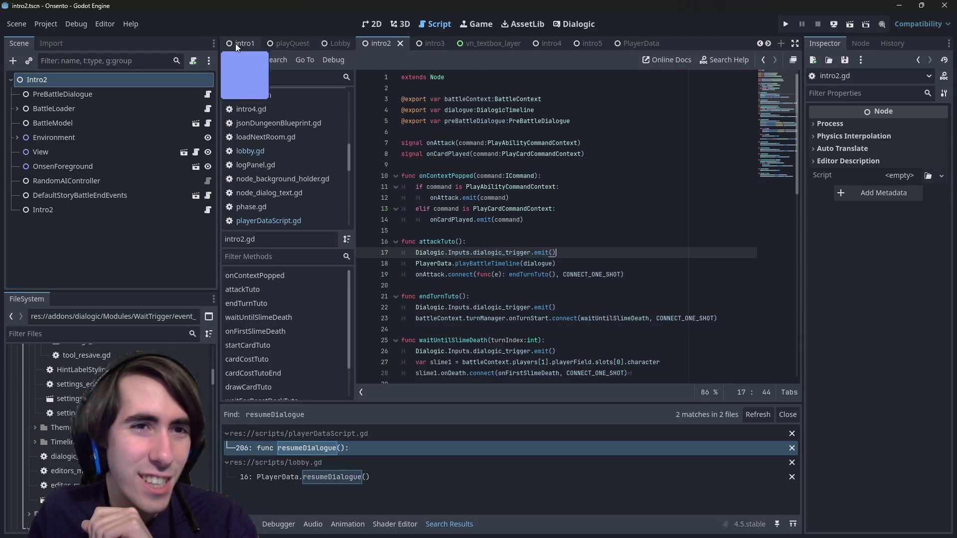
left_click(849, 24)
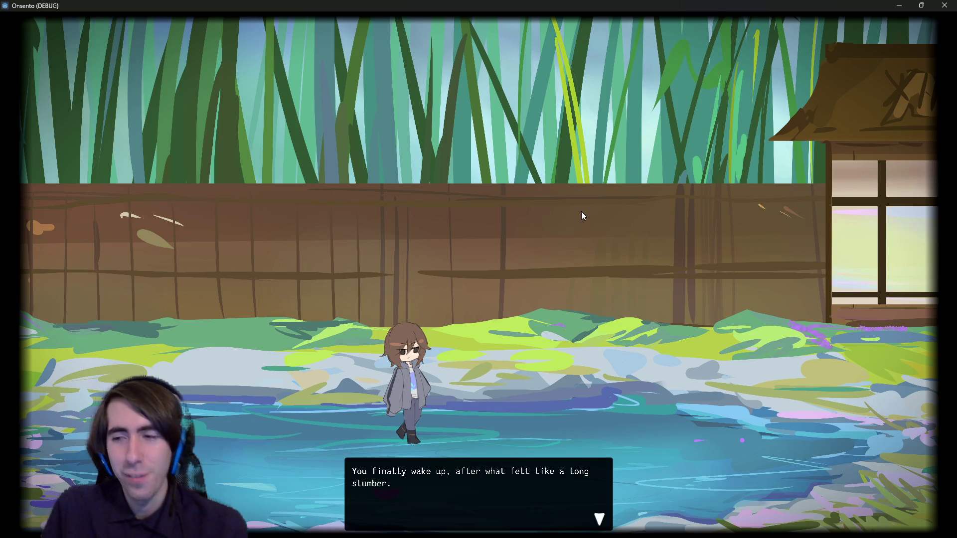
Advance the intro dialogue twice, attack the first slime to 2/5 HP, then return to the editor.
key("Return")
key("Return")
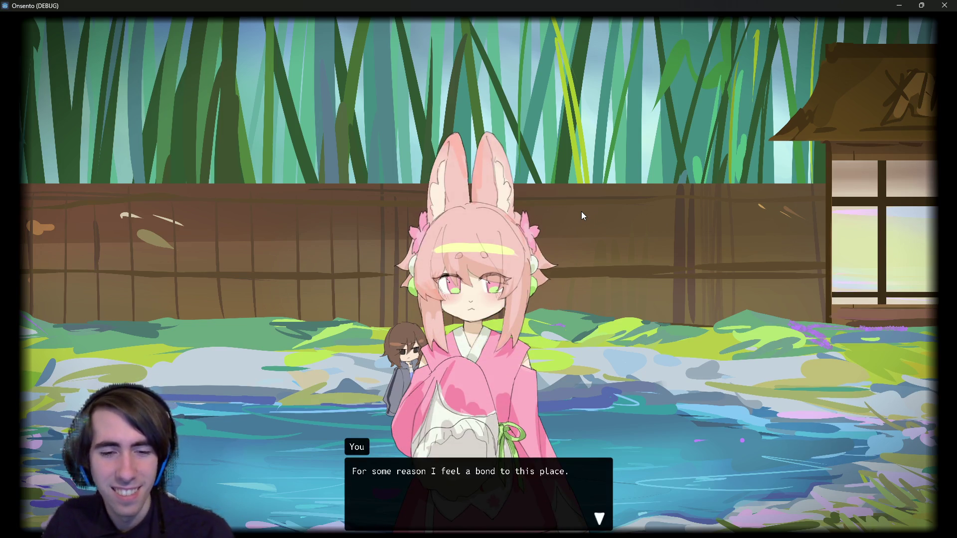
key("Return")
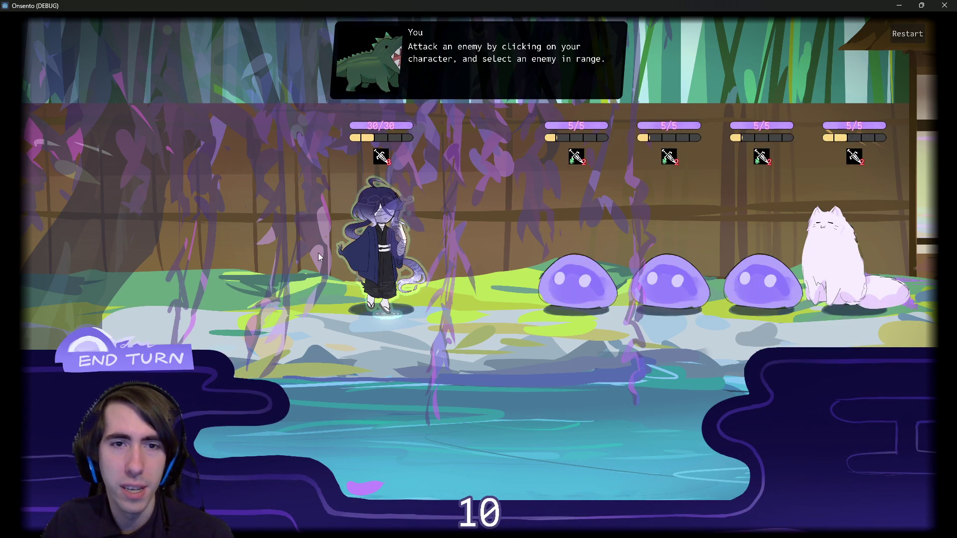
left_click(518, 263)
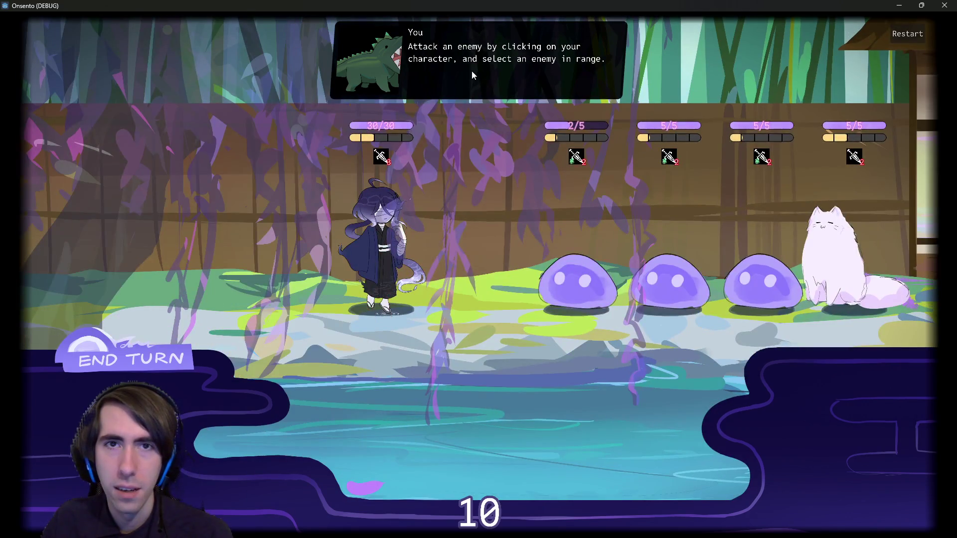
left_click(899, 5)
left_click(449, 154)
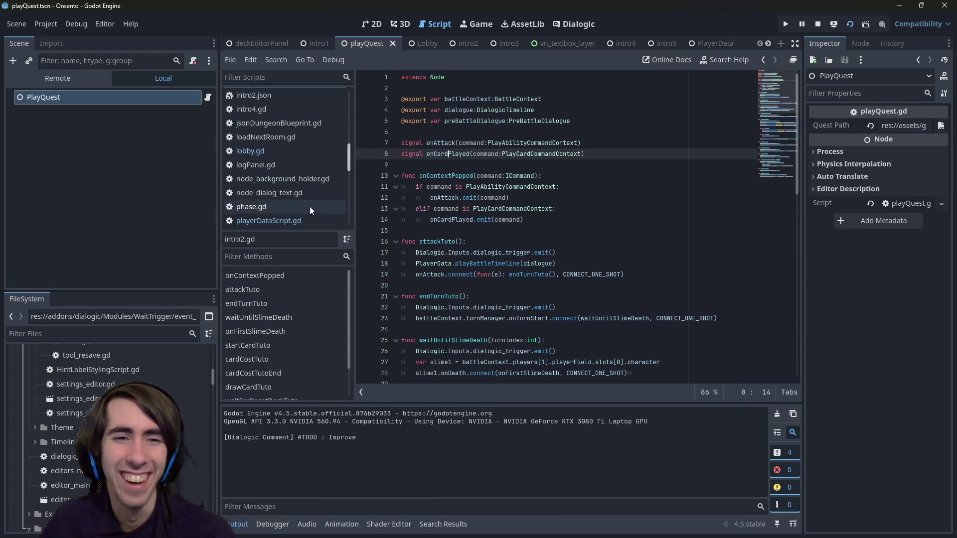
Quick-open event_wait_trigger.gd by searching 'wait trigg'.
scroll(278, 208, "up", 1)
left_click(499, 197)
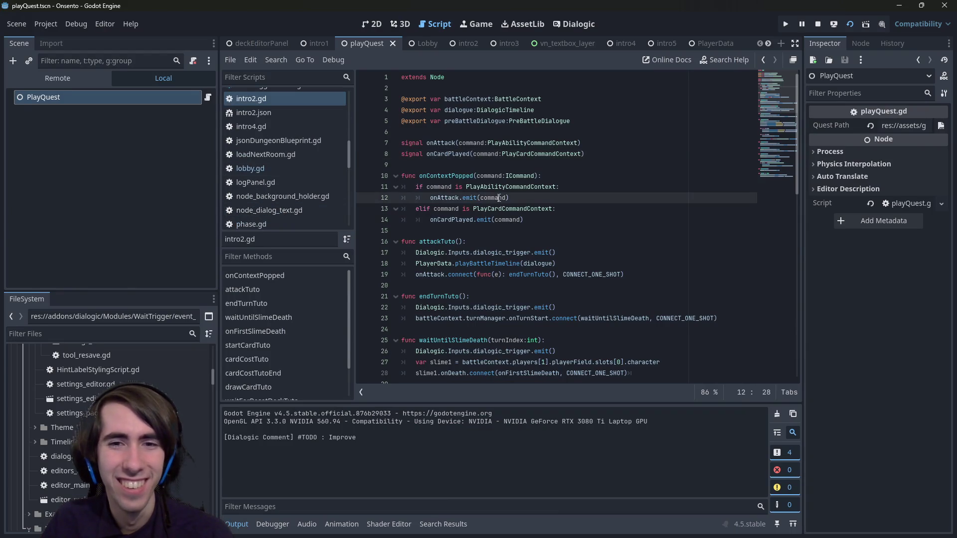
scroll(649, 42, "down", 5)
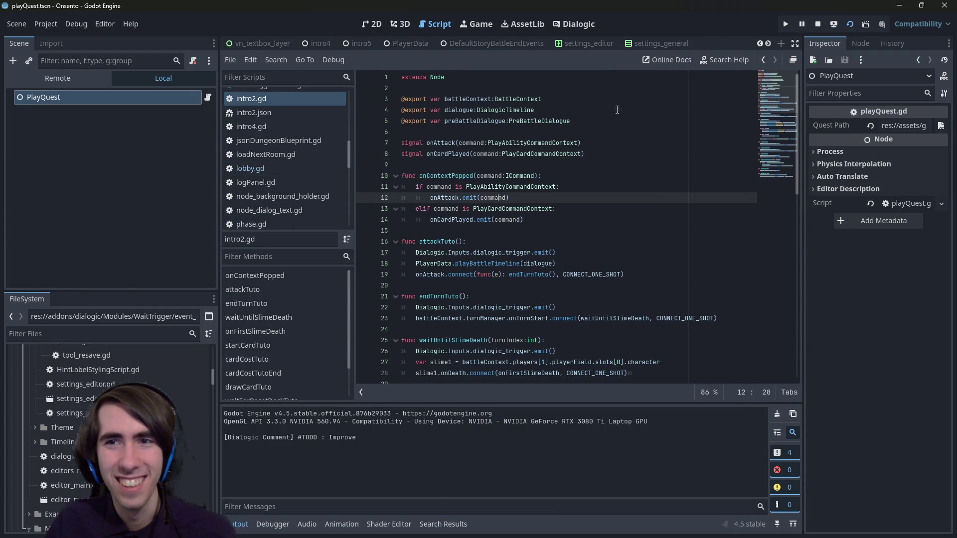
left_click(603, 155)
key("shift+alt+o")
type("wait trigg")
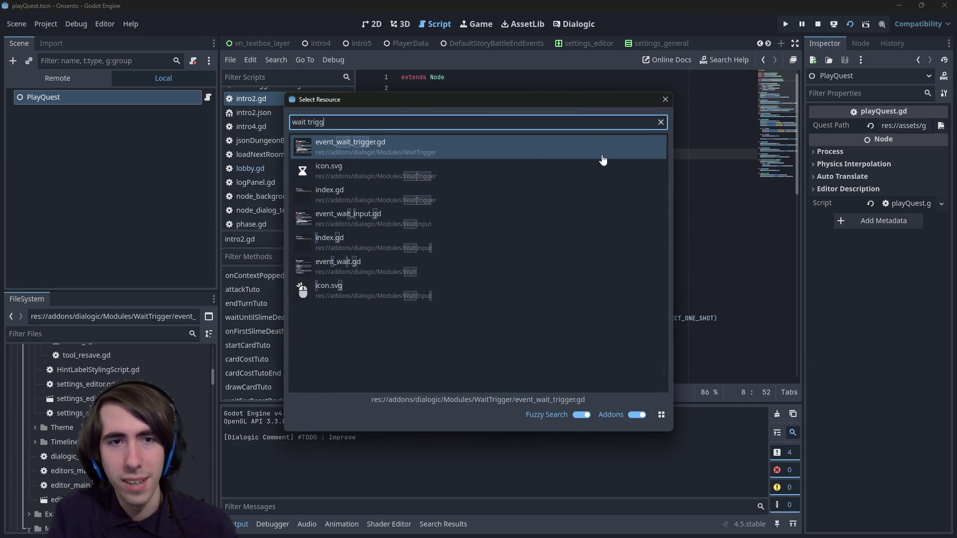
key("Return")
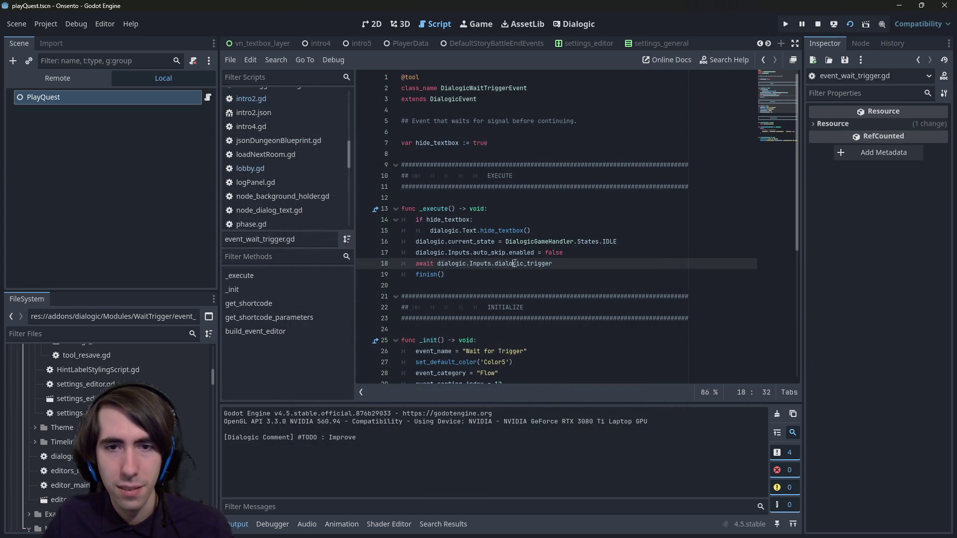
Inspect the dialogic_trigger await on line 18 and toggle a breakpoint on line 19.
double_click(515, 263)
left_click(364, 274)
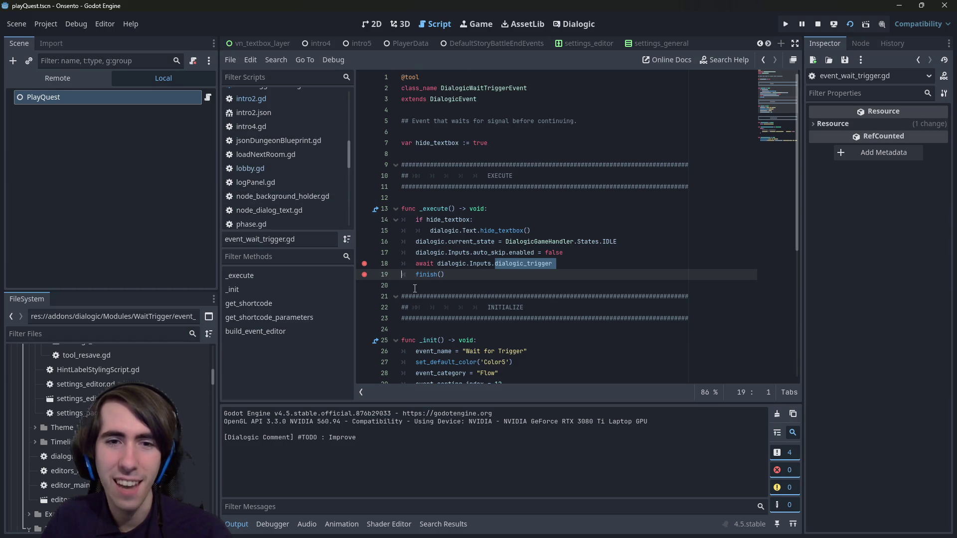
left_click(449, 274)
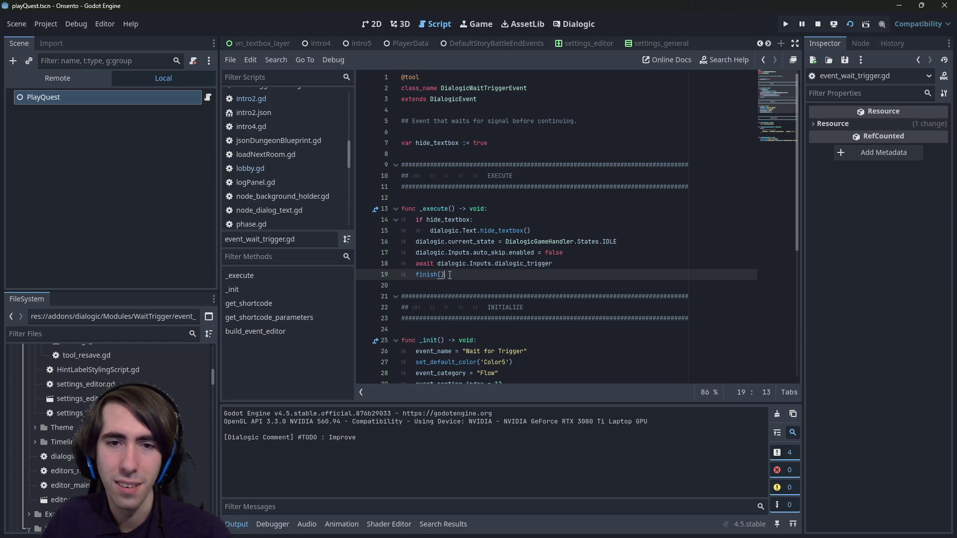
left_click(519, 264)
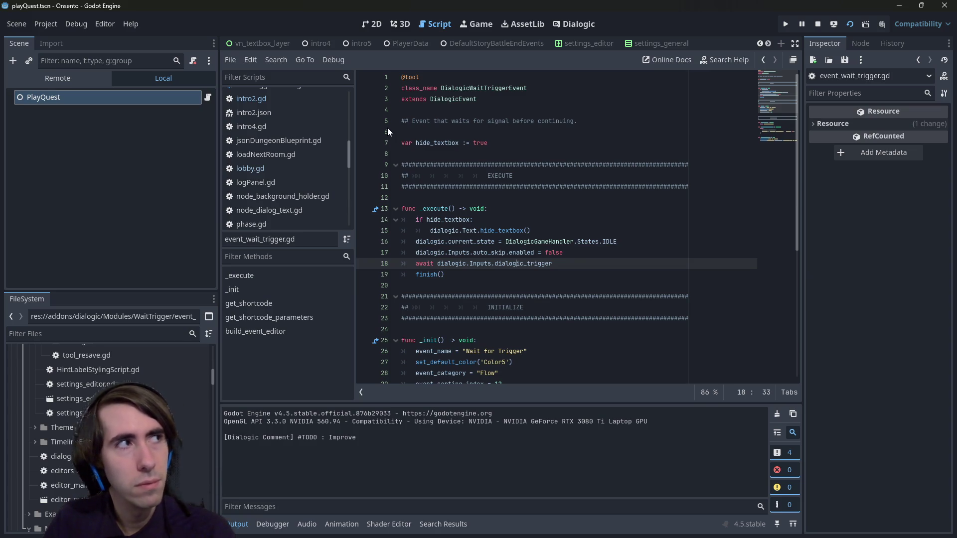
Collapse the Settings folder in the file tree and go back to resumeDialogue in playerDataScript.gd.
scroll(110, 424, "up", 3)
scroll(109, 424, "up", 10)
scroll(110, 423, "down", 3)
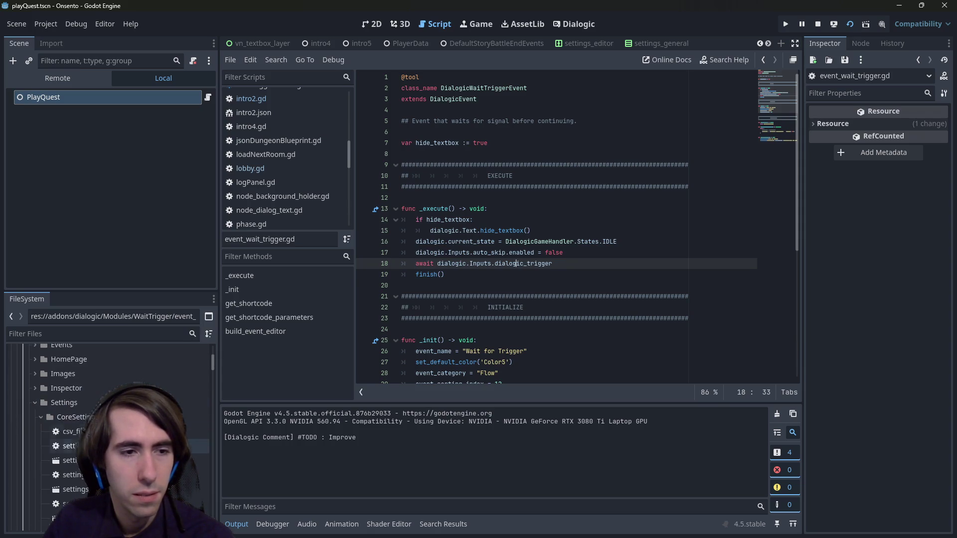
double_click(192, 402)
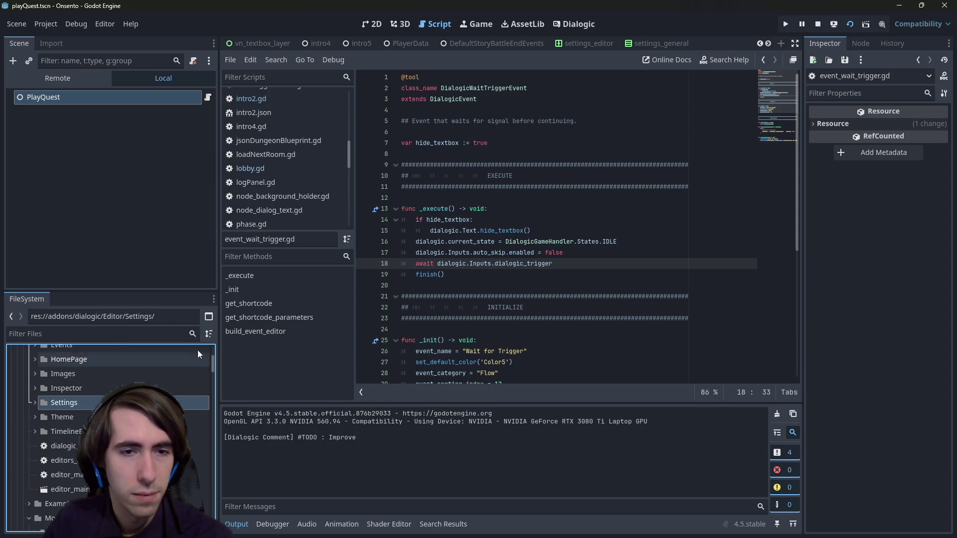
left_click(475, 282)
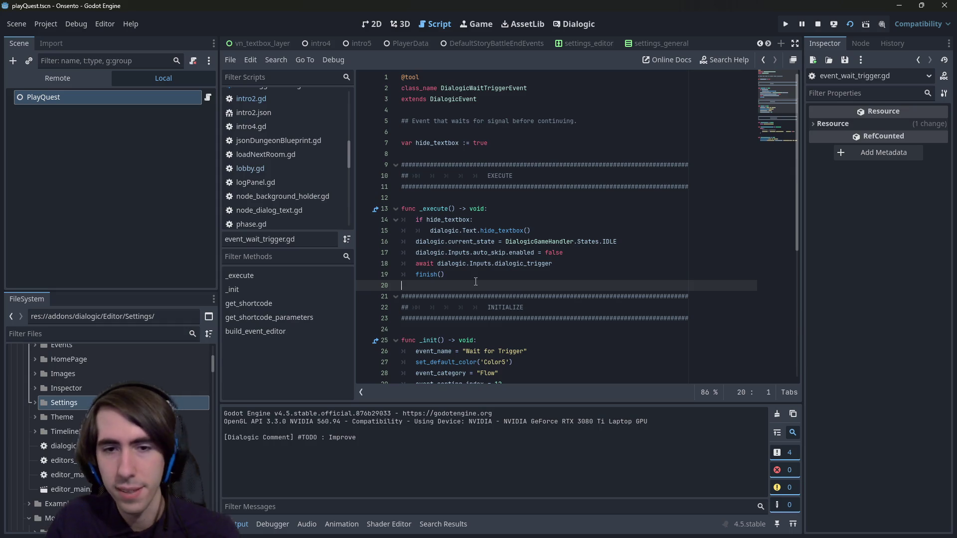
key("alt+Left")
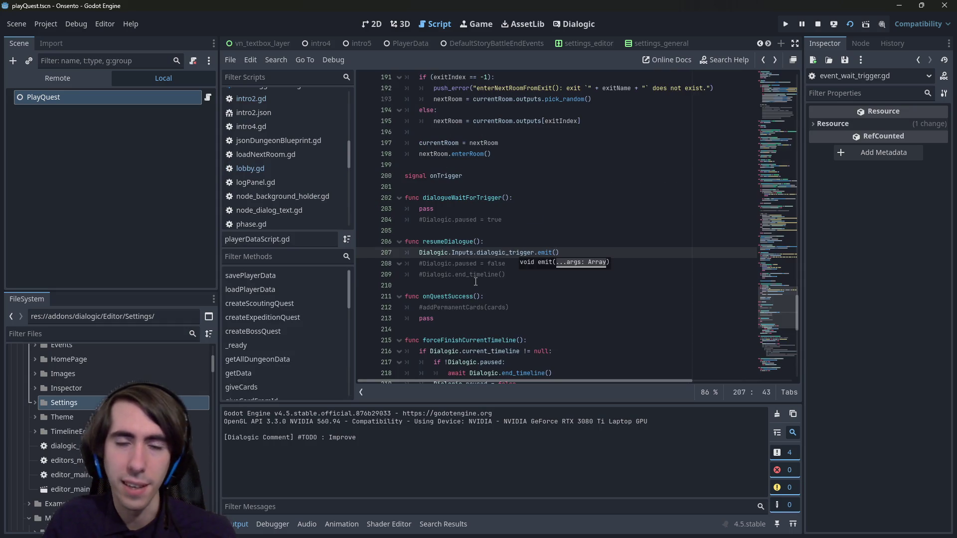
Add an empty line below the dialogic_trigger.emit() call and save playerDataScript.gd.
key("End")
key("Return")
key("Up")
key("Down")
key("ctrl+s")
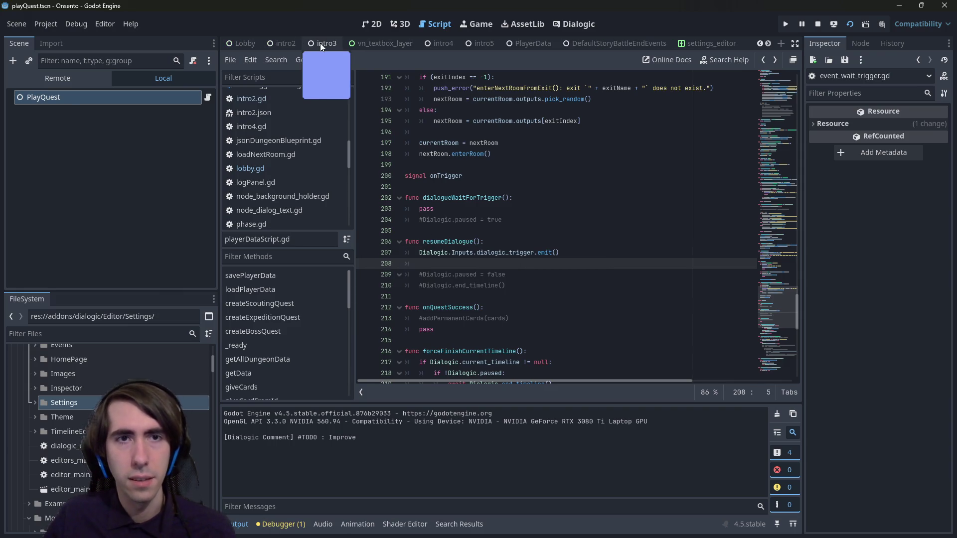
In intro2.gd, undo the multi-cursor edits so the tutorial lines call Dialogic.handle_next_event() again.
scroll(320, 42, "up", 3)
left_click(320, 43)
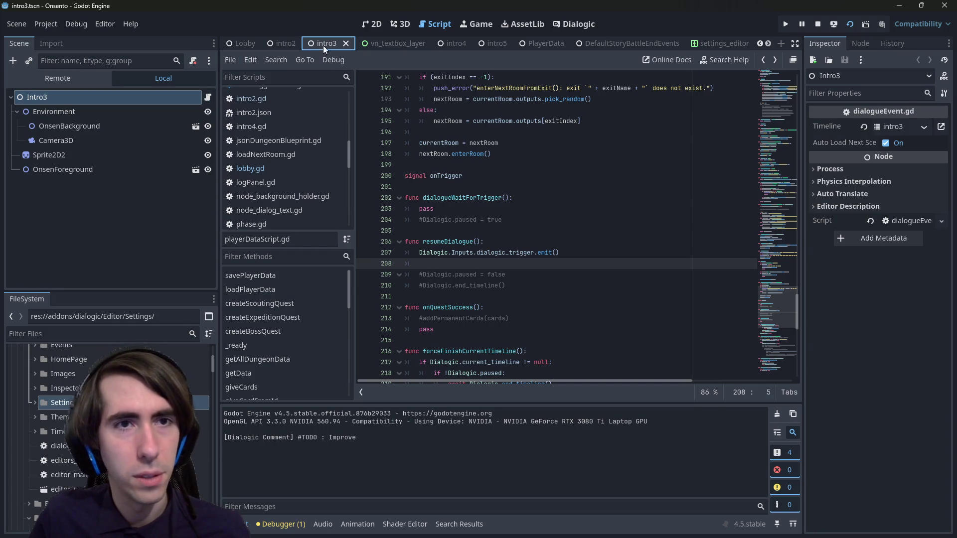
left_click(282, 43)
left_click(207, 230)
scroll(548, 199, "down", 2)
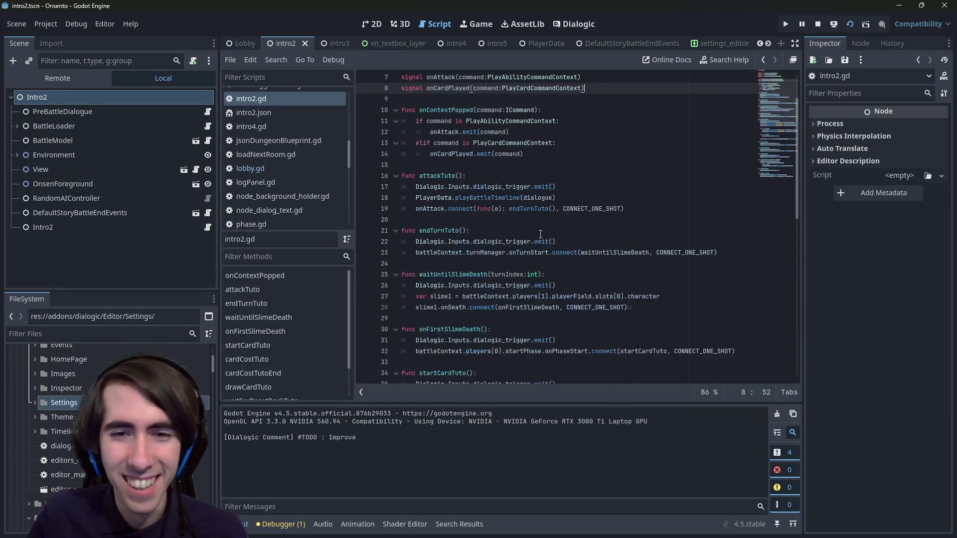
left_click(571, 188)
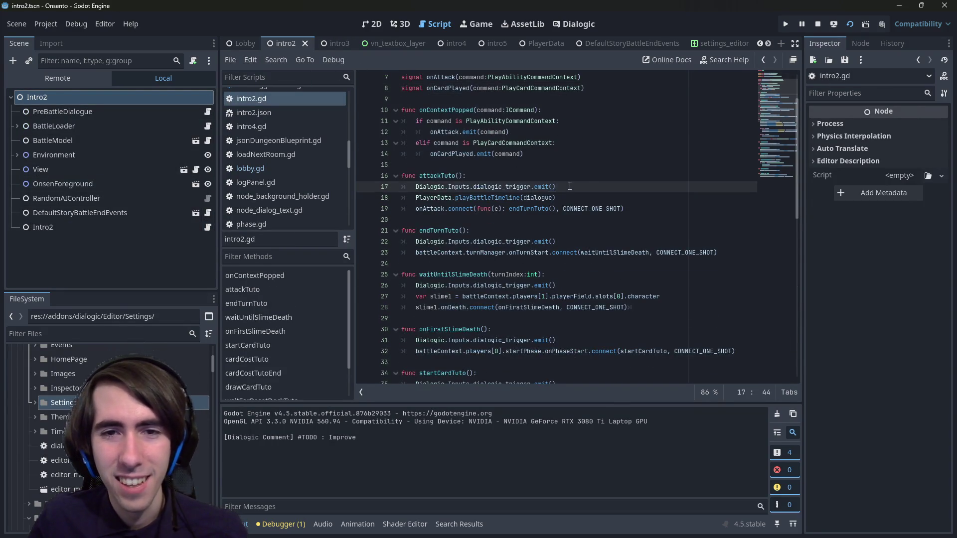
left_click_drag(570, 186, 472, 186)
key("ctrl+d")
key("ctrl+d")
key("ctrl+d")
type("trigger")
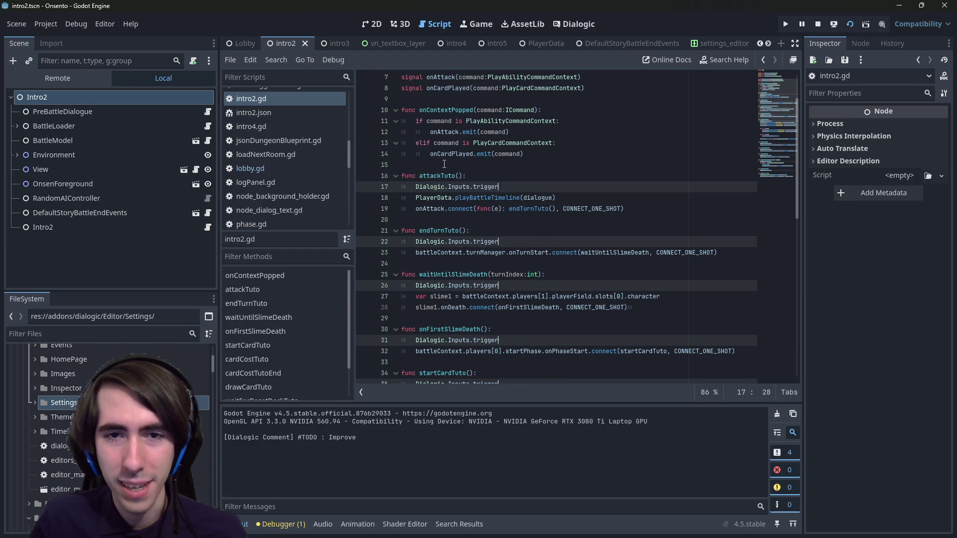
key("ctrl+z")
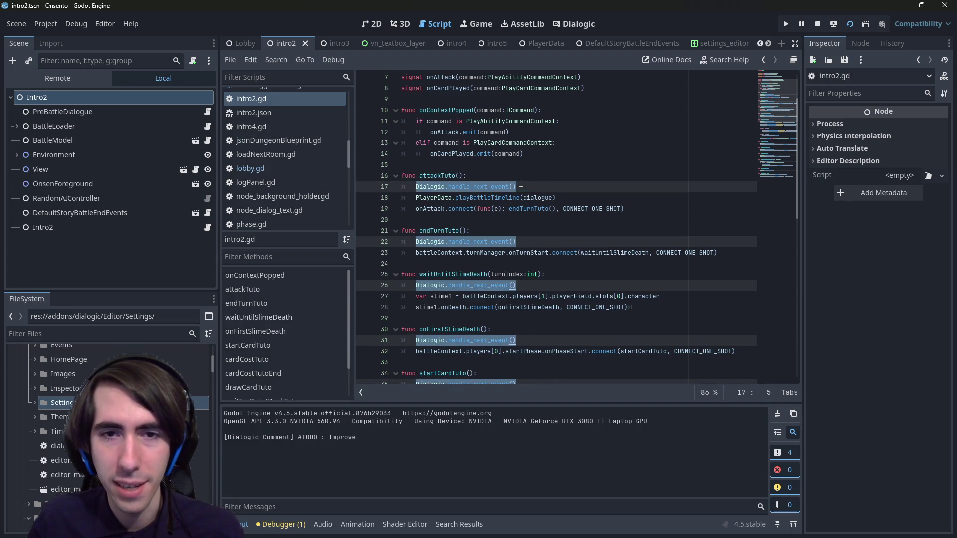
key("Escape")
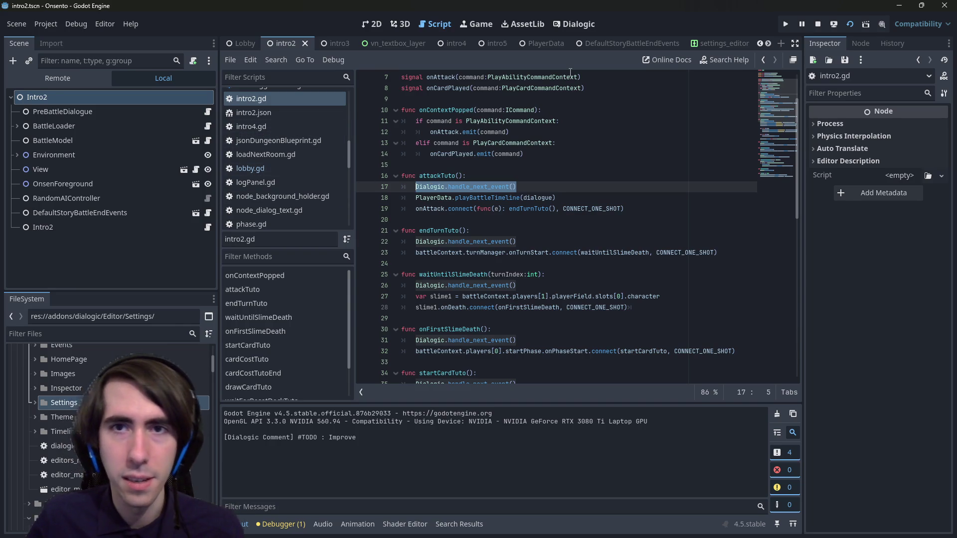
Paste Dialogic.handle_next_event() onto line 208 of resumeDialogue and save playerDataScript.gd.
left_click(551, 43)
left_click(209, 96)
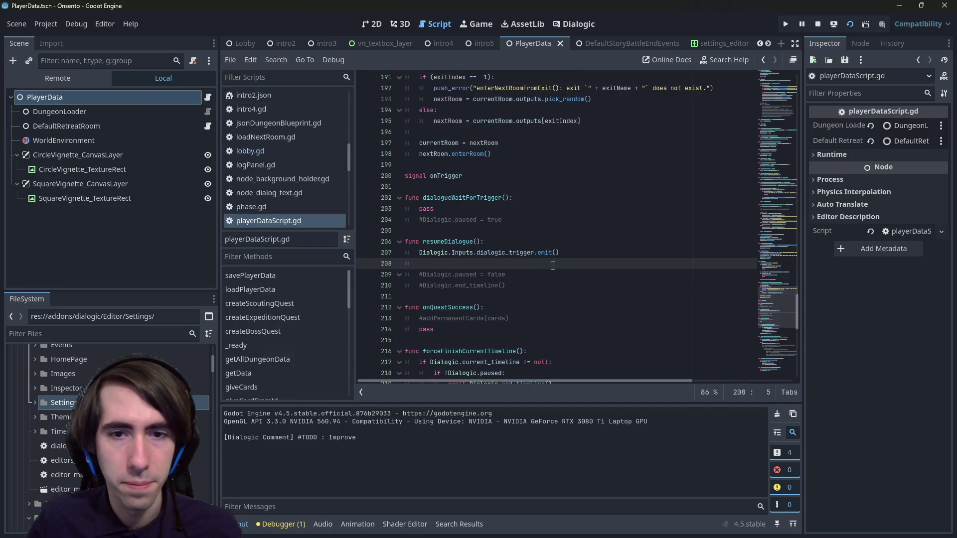
type("Dialogic.handle_next_event()")
key("ctrl+s")
key("ctrl+s")
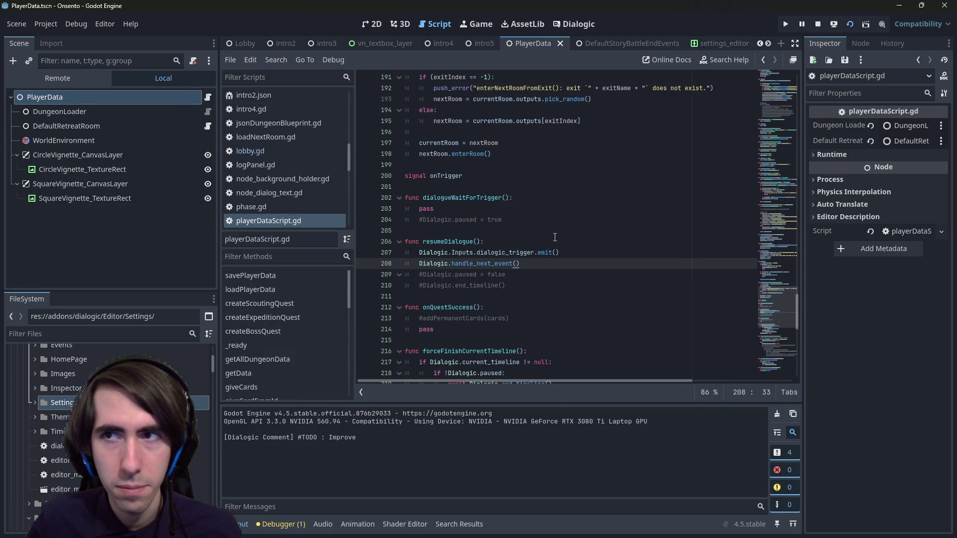
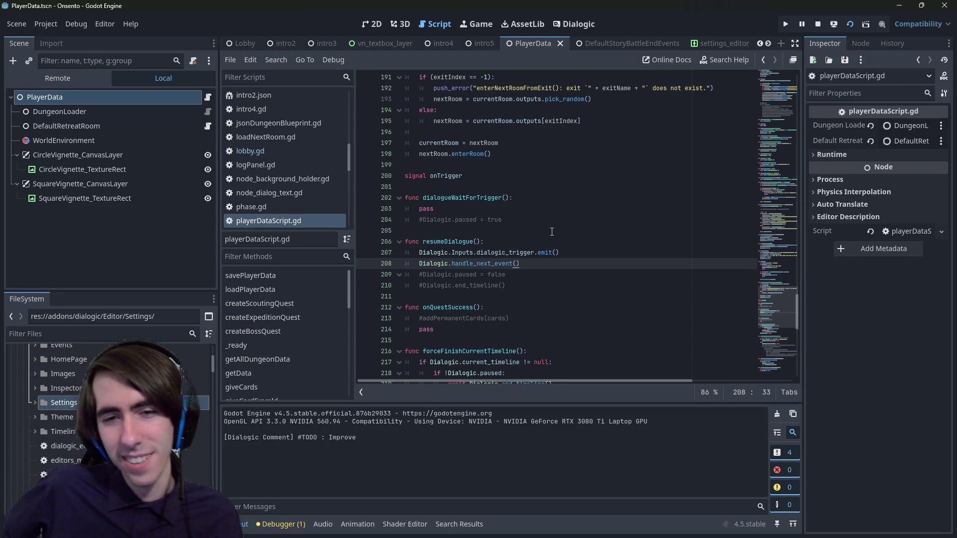
Delete the handle_next_event line from resumeDialogue so only the dialogic_trigger emit remains, and save.
key("shift+Home")
key("BackSpace")
key("BackSpace")
key("BackSpace")
key("ctrl+s")
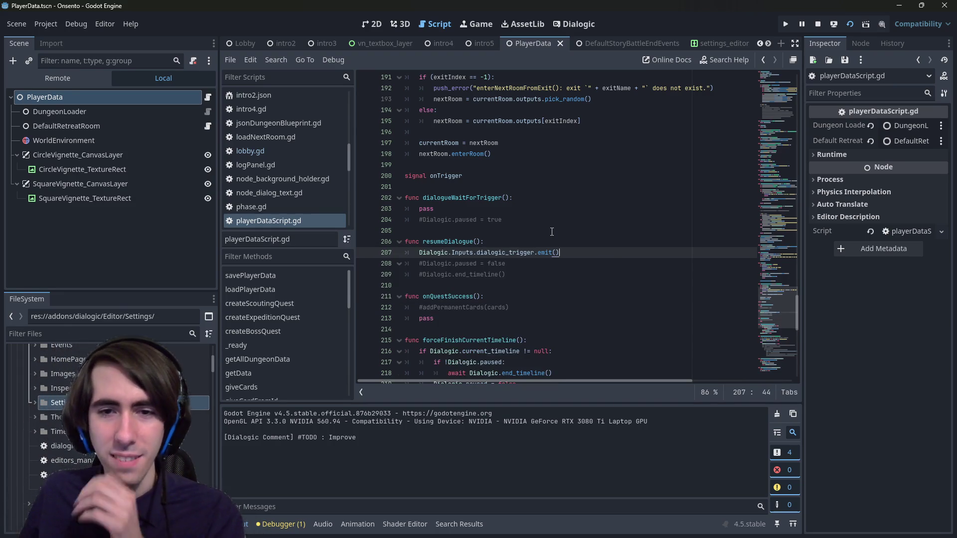
double_click(453, 241)
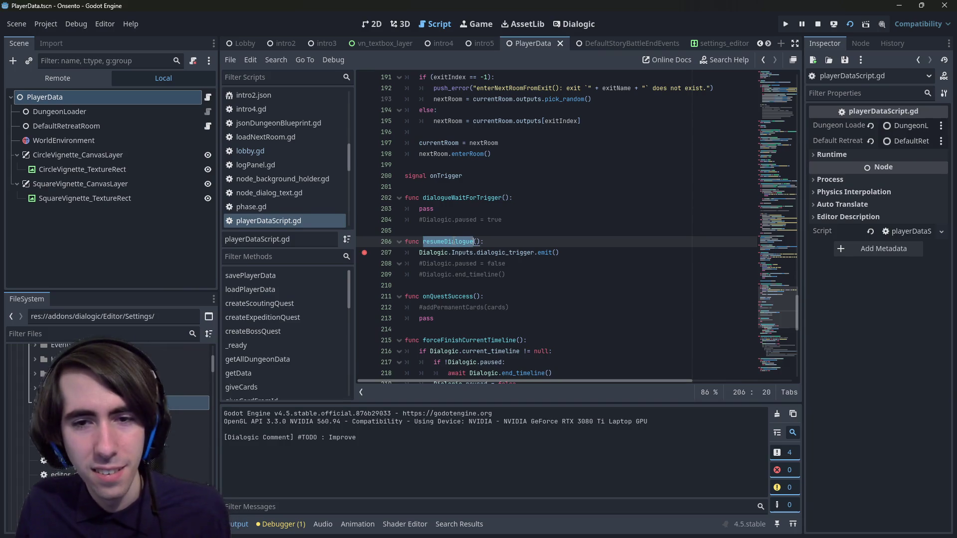
double_click(488, 252)
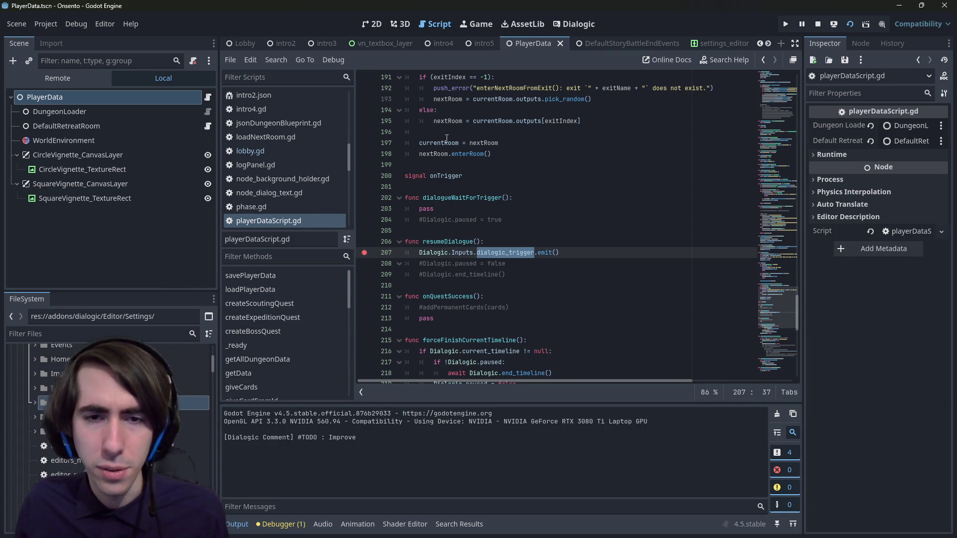
Check where lobby.gd calls resumeDialogue, then open the intro2 scene's script.
key("alt+Left")
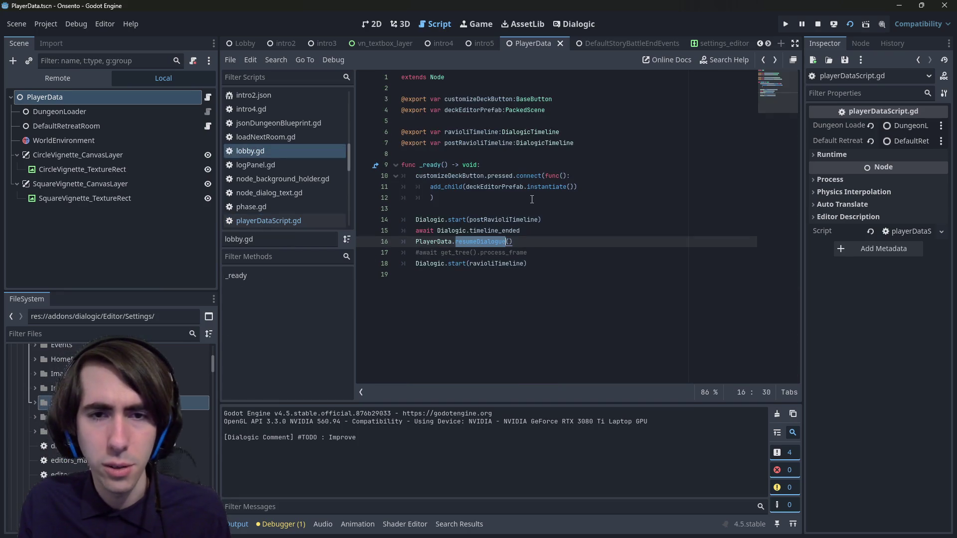
key("alt+Right")
key("alt+Left")
key("alt+Left")
key("alt+Left")
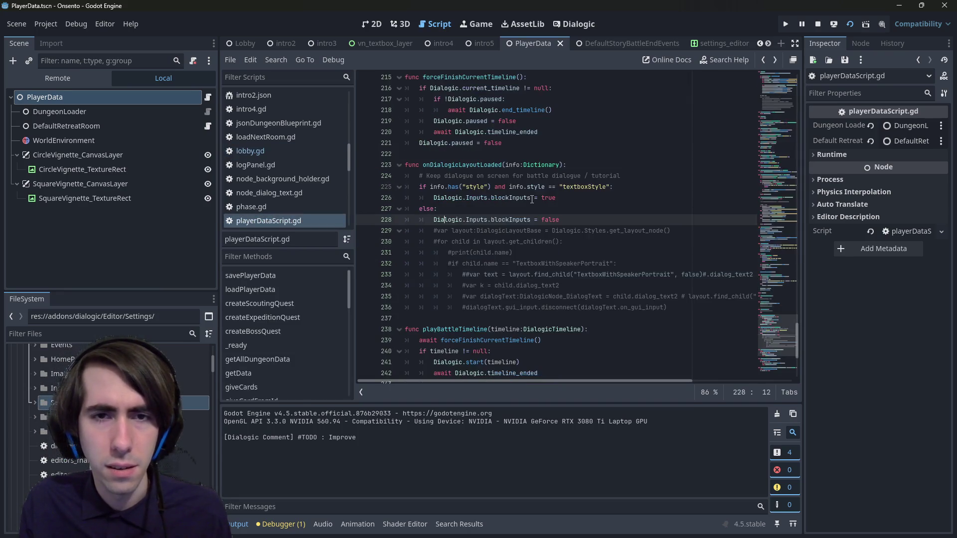
key("alt+Right")
key("alt+Right")
key("alt+Right")
key("alt+Left")
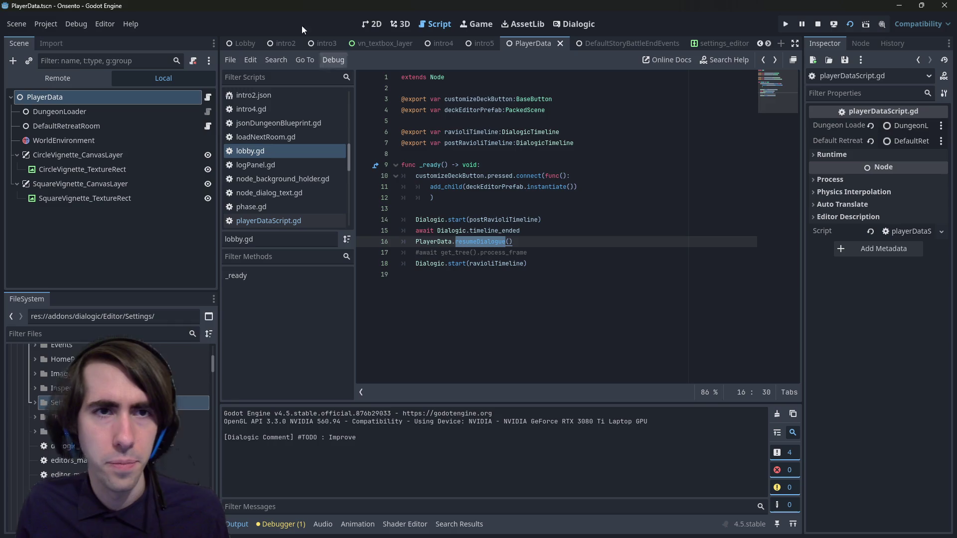
left_click(284, 43)
left_click(208, 228)
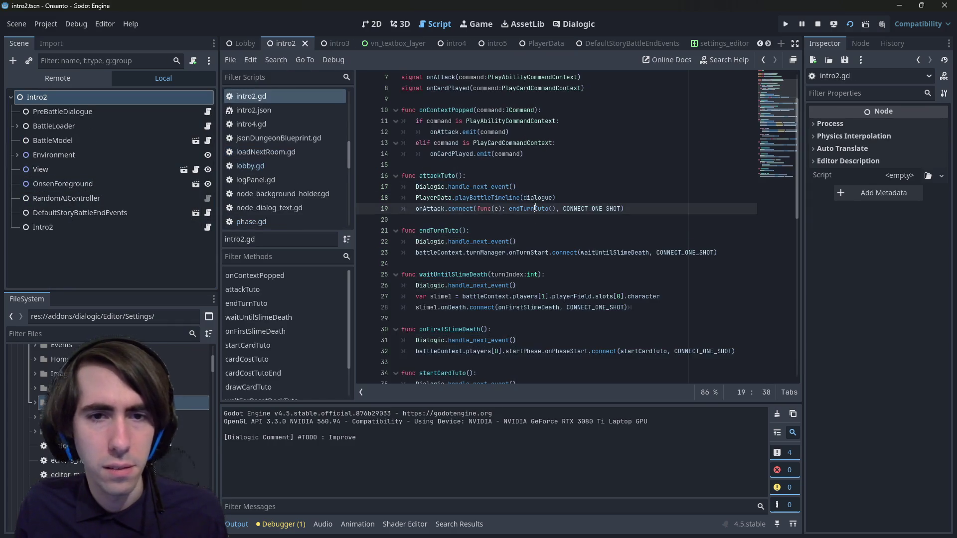
Replace every handle_next_event() in intro2.gd with Inputs.dialogic_trigger.emit() and save.
key("ctrl+z")
key("ctrl+z")
key("ctrl+z")
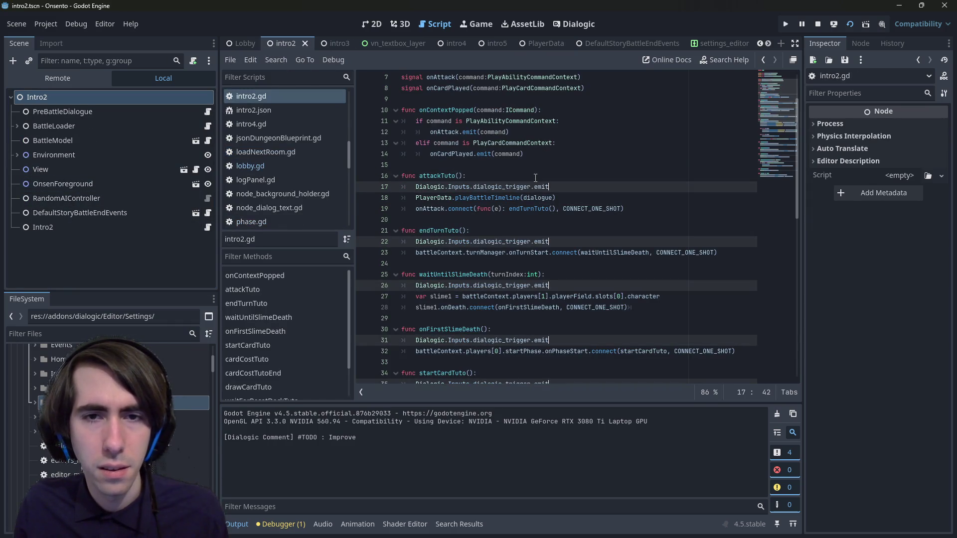
type("()")
key("ctrl+s")
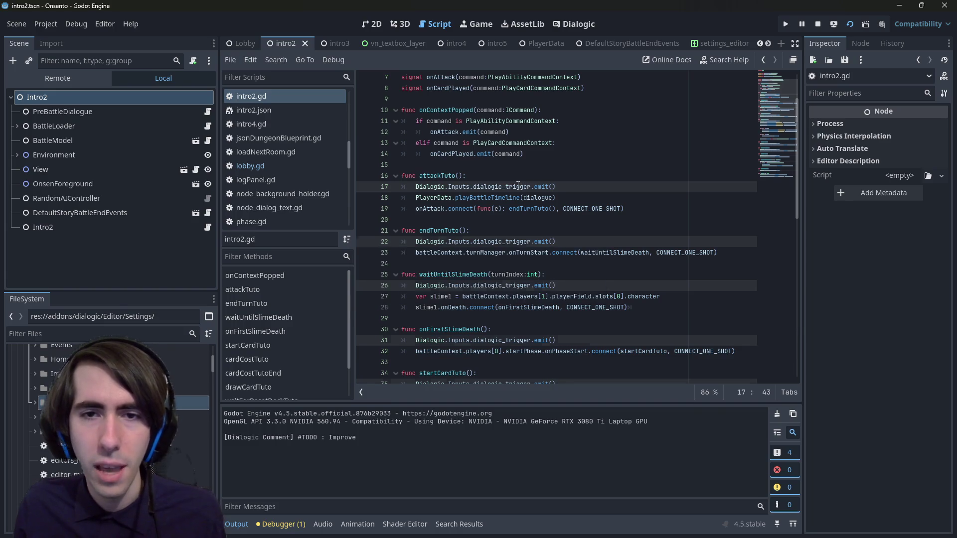
double_click(517, 187)
left_click(521, 187, "ctrl")
double_click(471, 175)
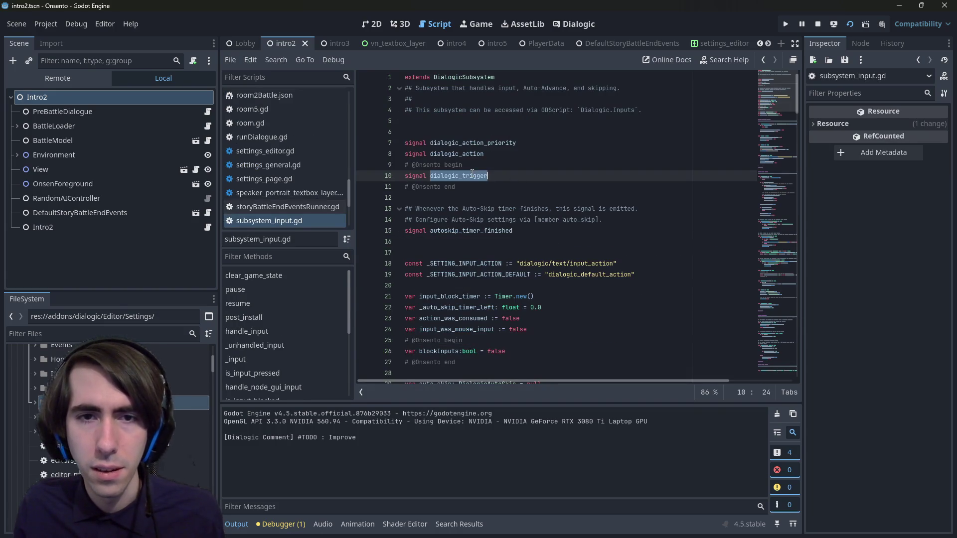
Find dialogic_trigger across the project and set breakpoints on lines 17 and 19 of event_wait_trigger.gd.
key("ctrl+f")
key("ctrl+shift+f")
key("Return")
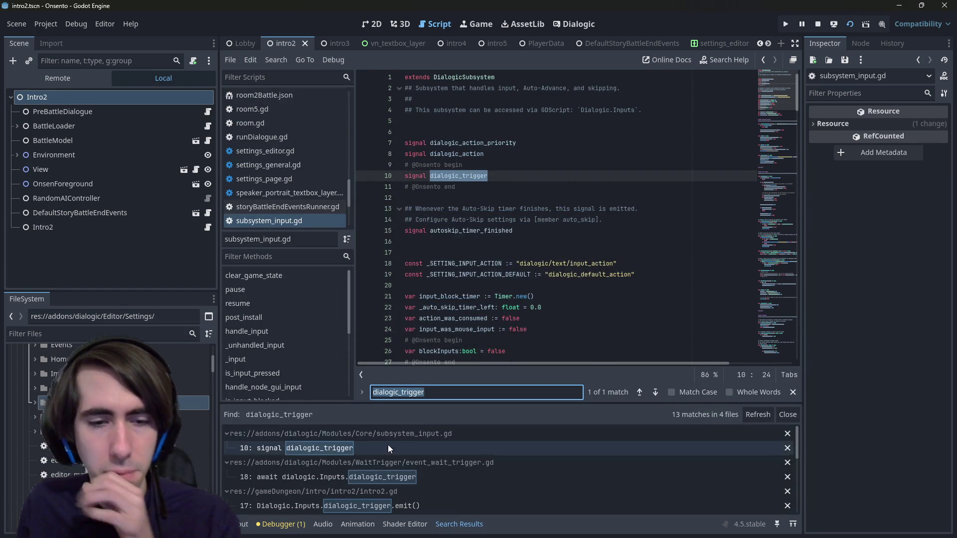
left_click(393, 444)
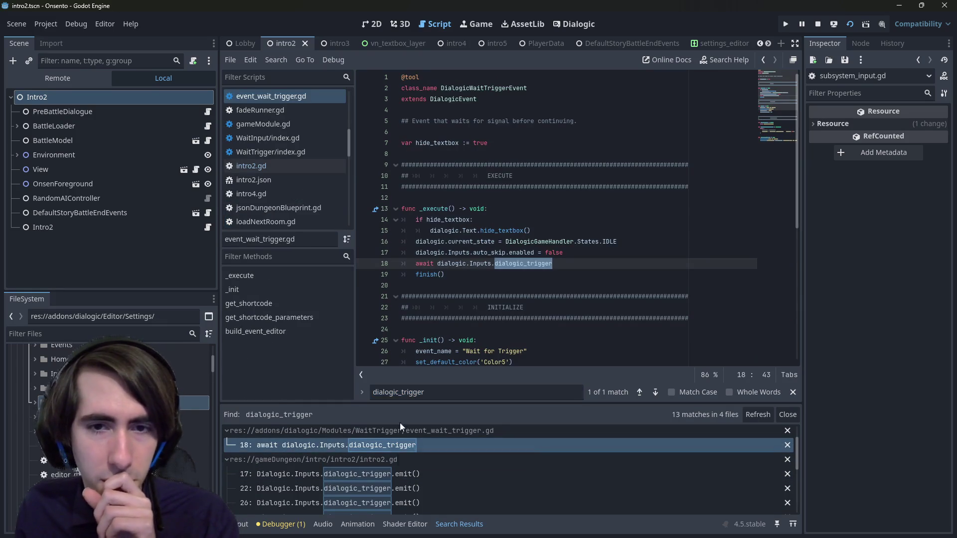
left_click(364, 252)
left_click(365, 275)
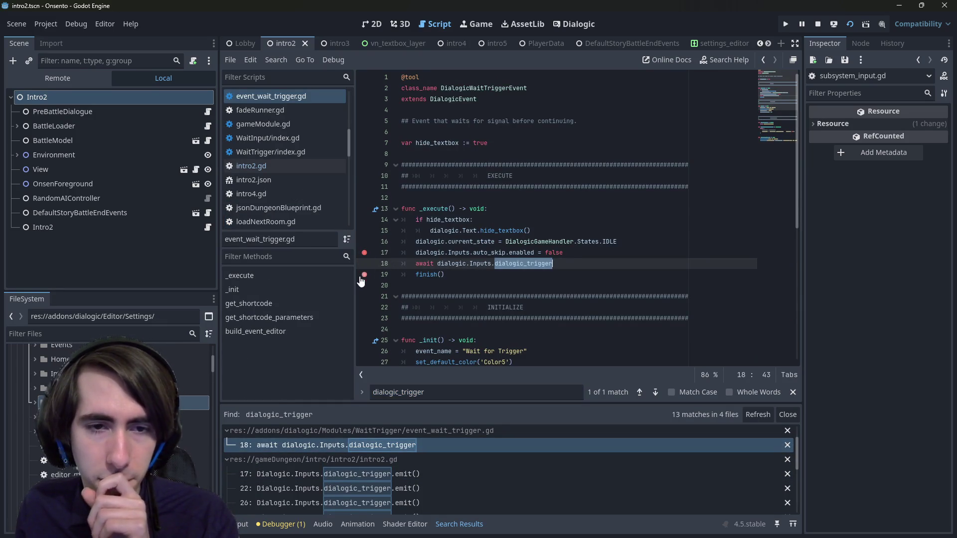
scroll(351, 37, "up", 3)
left_click(349, 44)
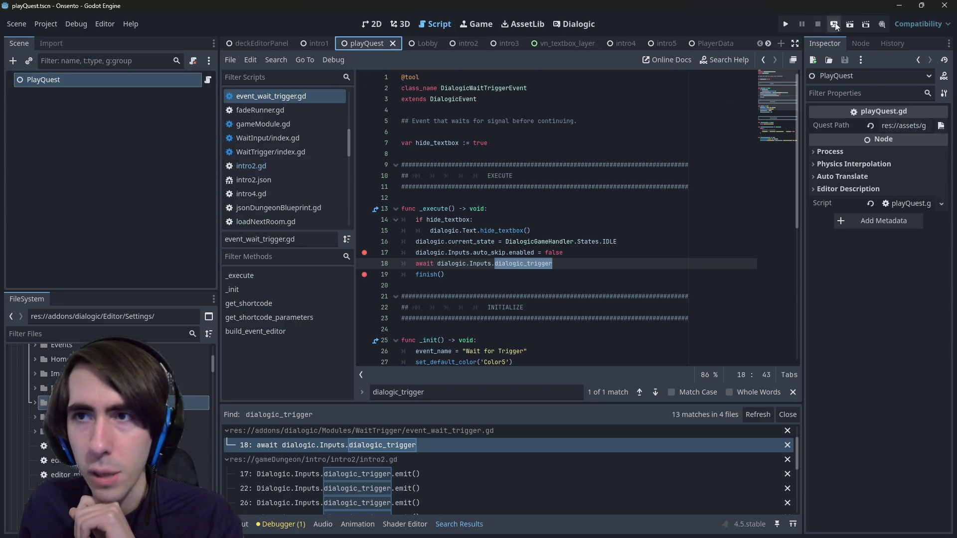
Run the playQuest scene and open room2Battle.json.
left_click(855, 22)
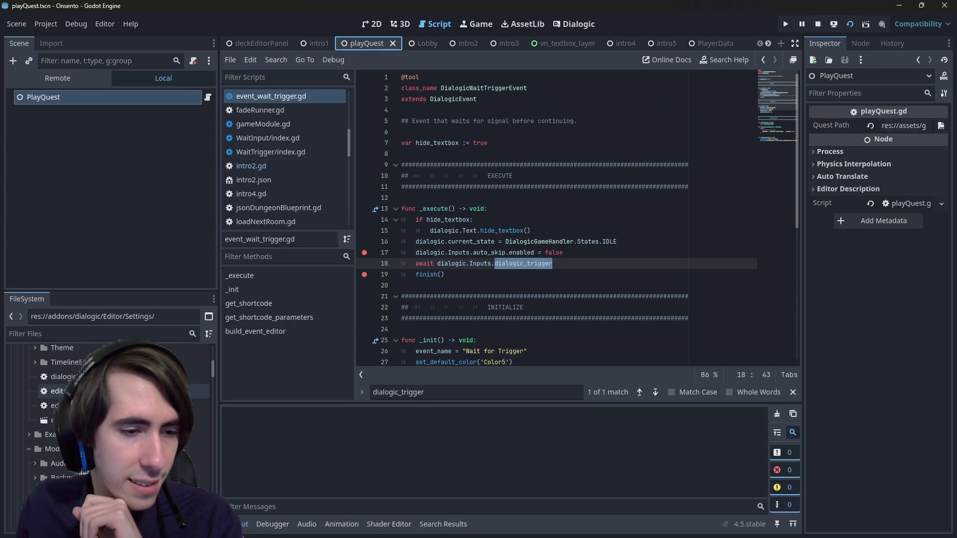
left_click_drag(211, 392, 197, 477)
double_click(197, 417)
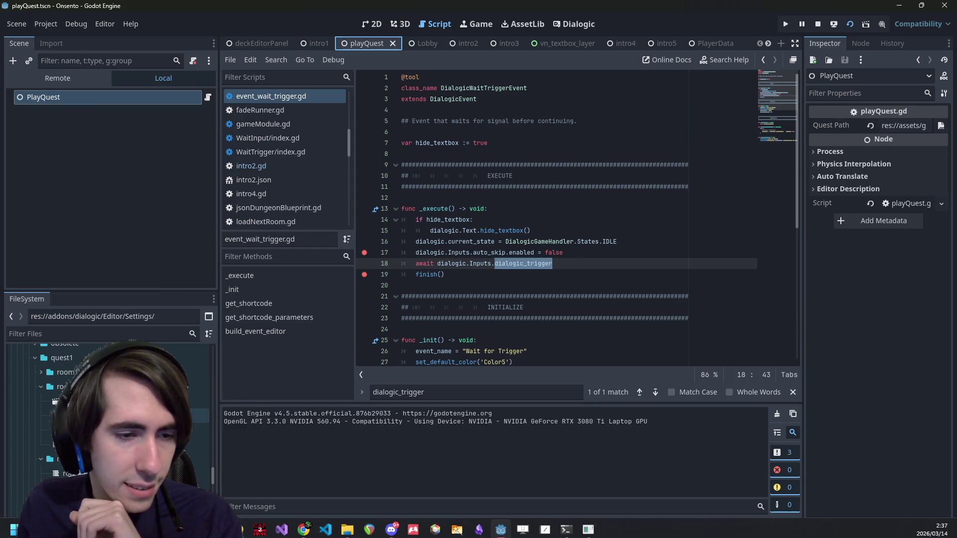
scroll(109, 414, "up", 3)
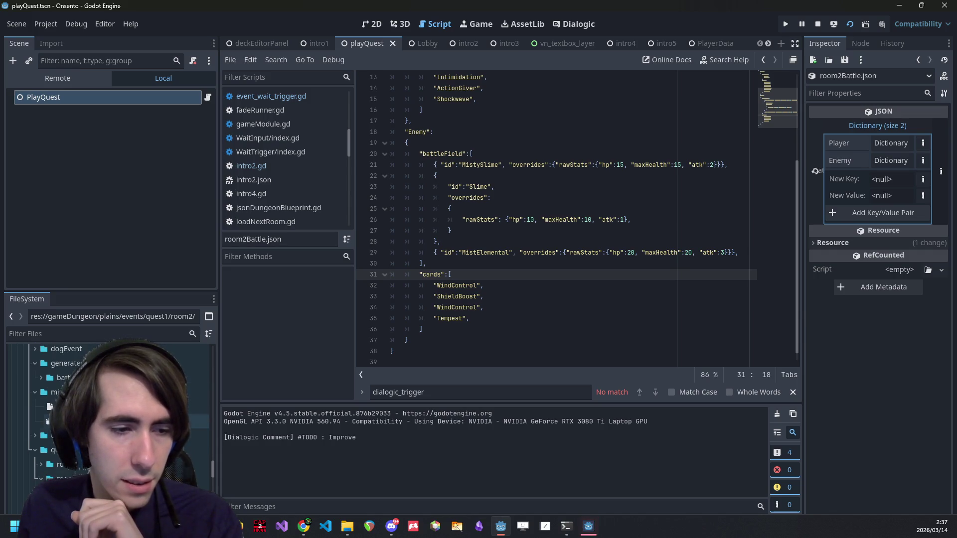
Open the intro2_battleDialogue timeline and inspect its first text event.
double_click(62, 473)
scroll(109, 424, "up", 5)
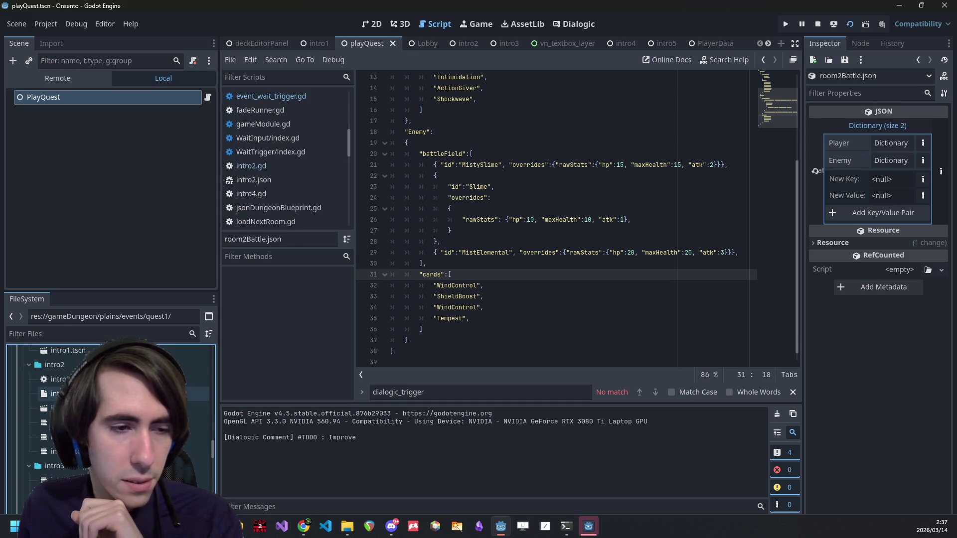
left_click(149, 422)
double_click(149, 422)
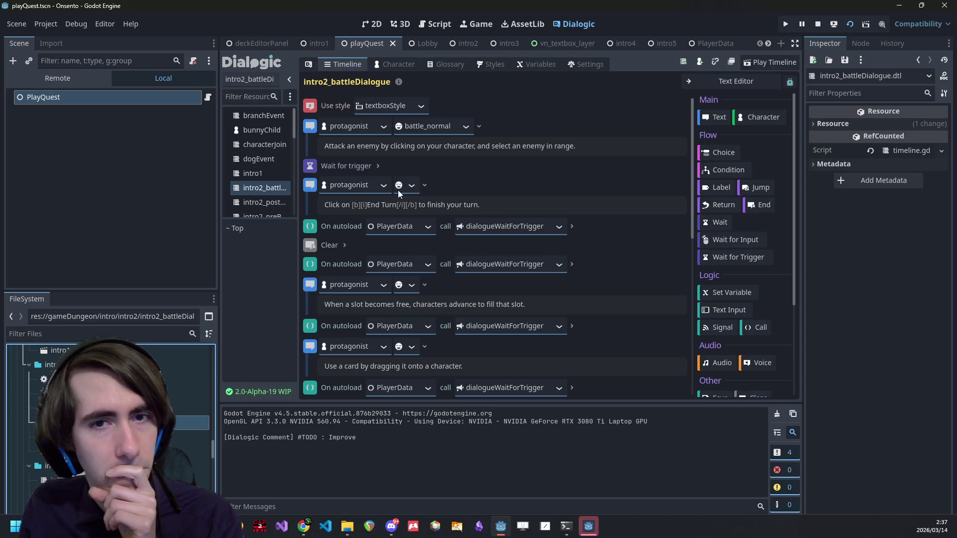
left_click(316, 130)
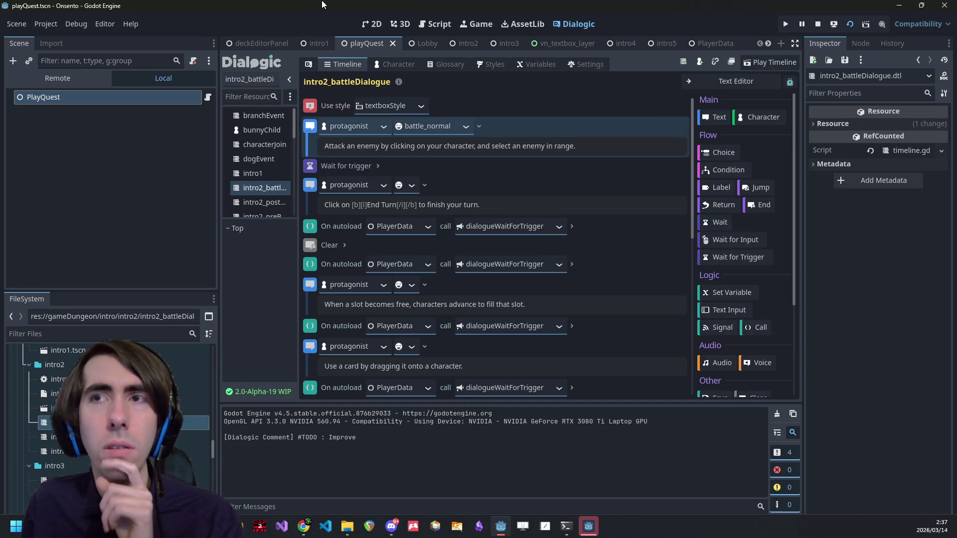
Go back to the script editor at line 29 and bring up the quick file search.
left_click(430, 24)
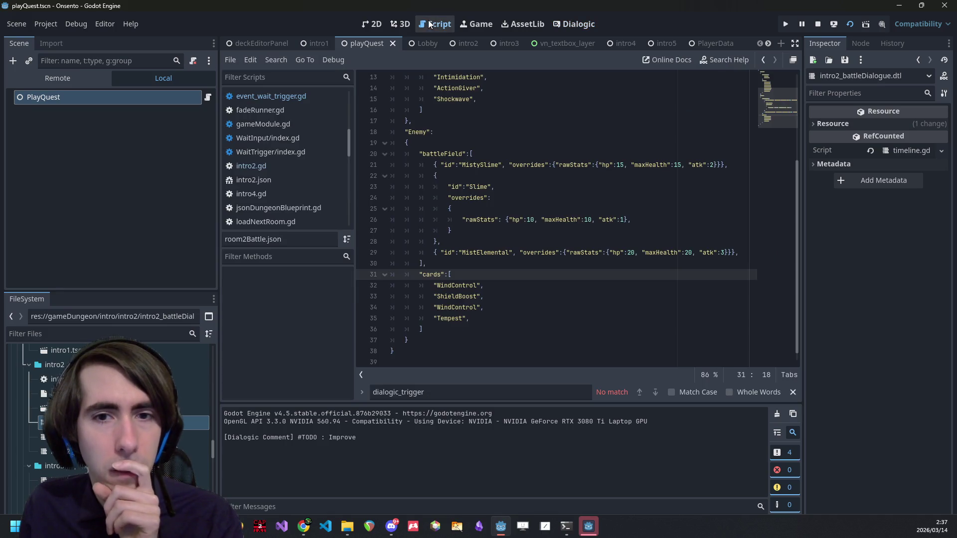
left_click(371, 24)
left_click(422, 24)
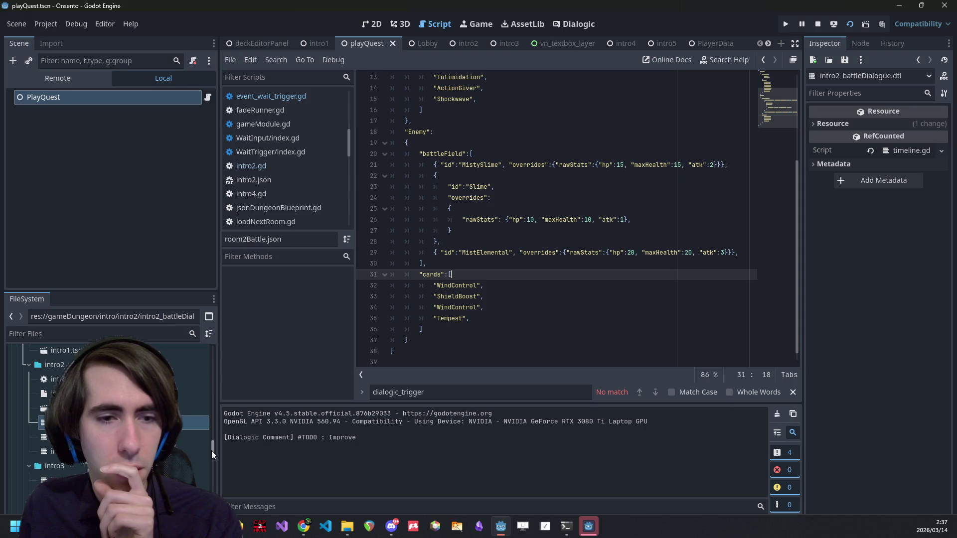
left_click(445, 253)
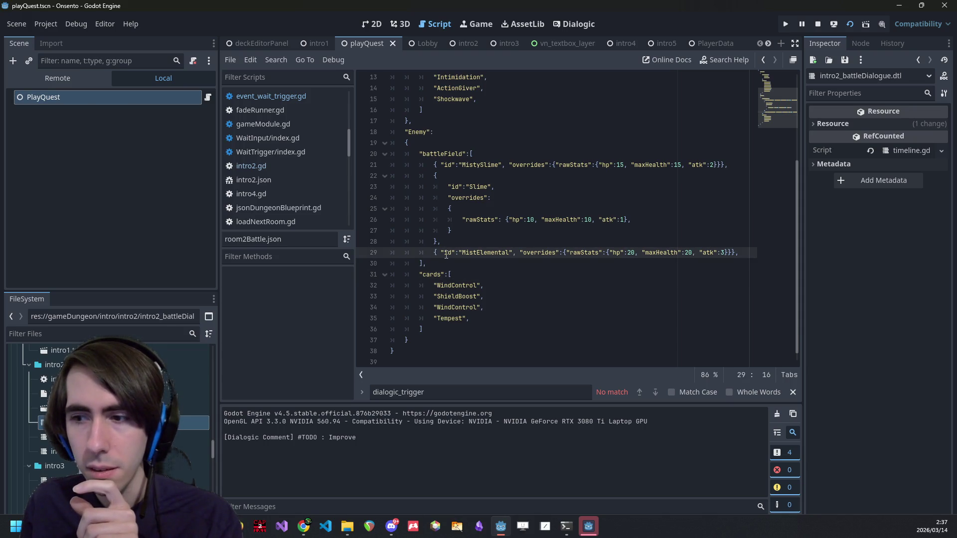
key("alt+shift+o")
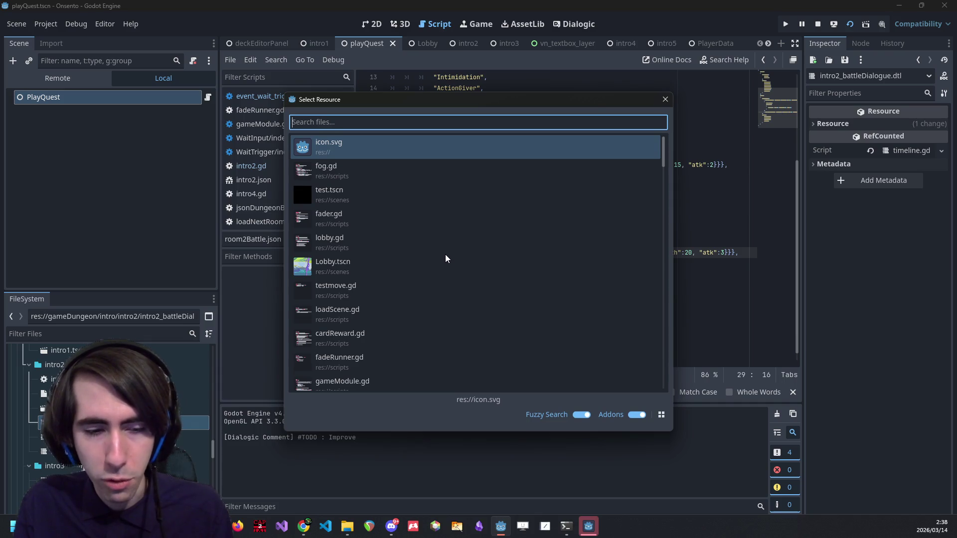
Open playerDataScript.gd from the 'player' search matches and scroll to resumeDialogue.
type("player")
key("Return")
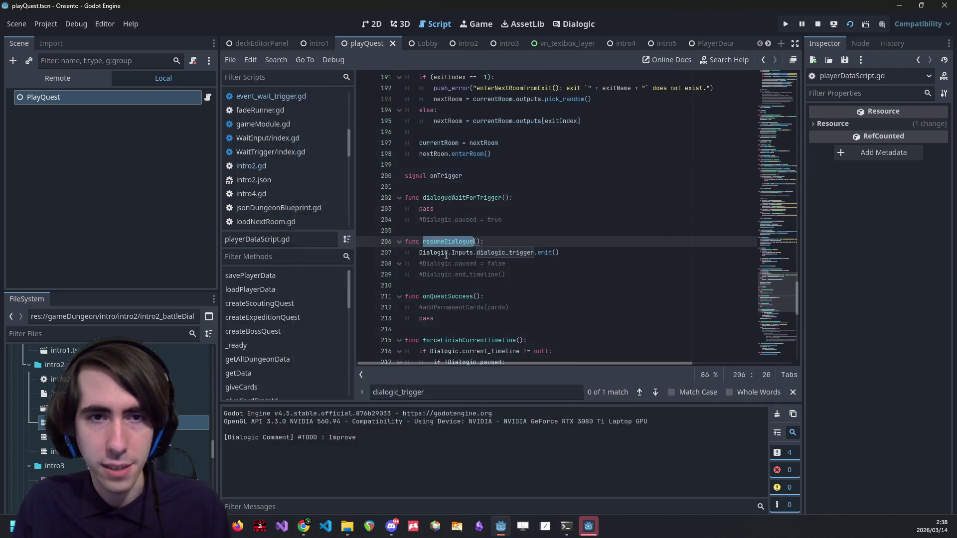
scroll(447, 251, "up", 4)
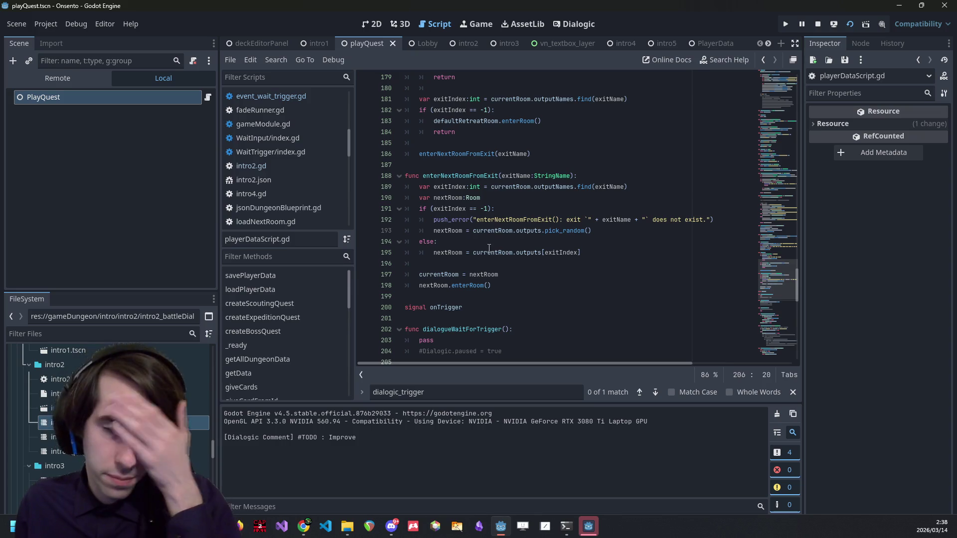
mouse_move(487, 228)
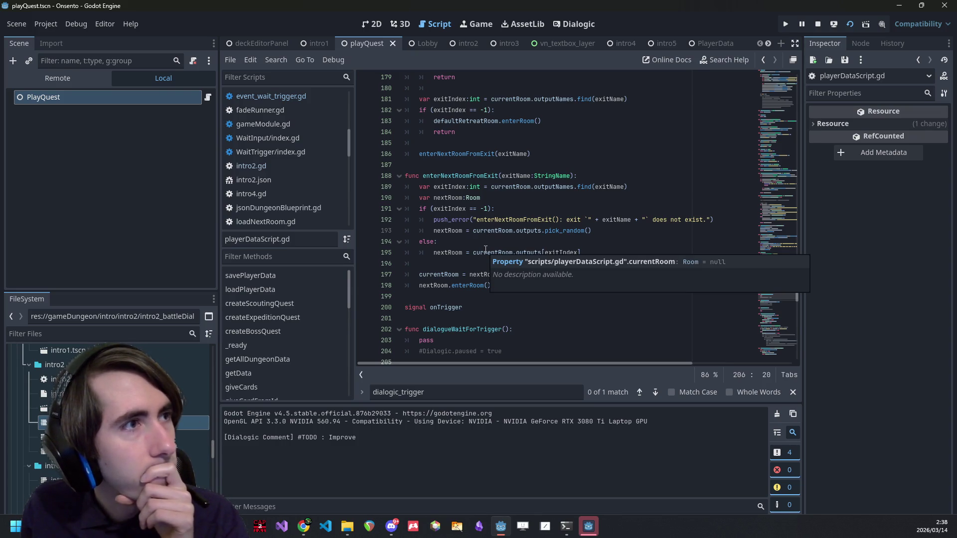
scroll(485, 249, "down", 1)
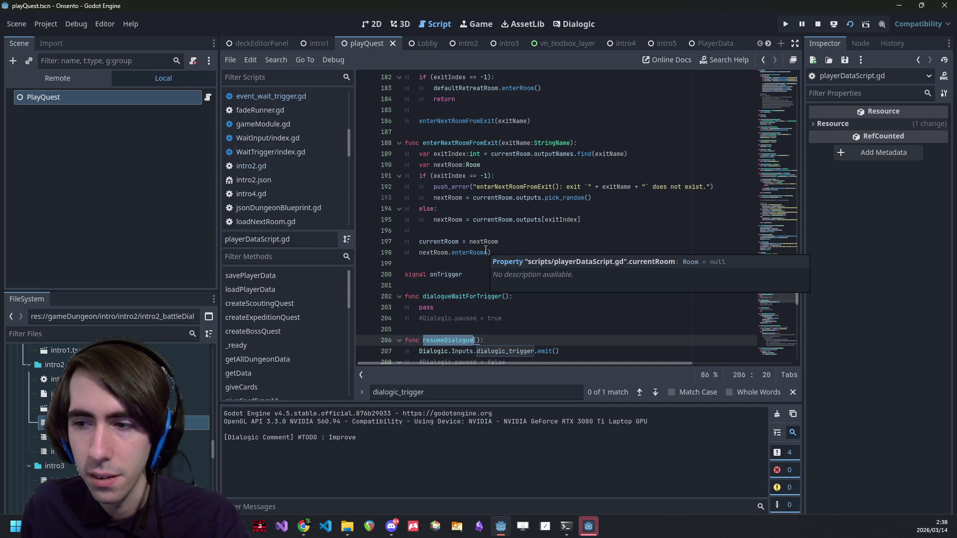
scroll(485, 249, "down", 3)
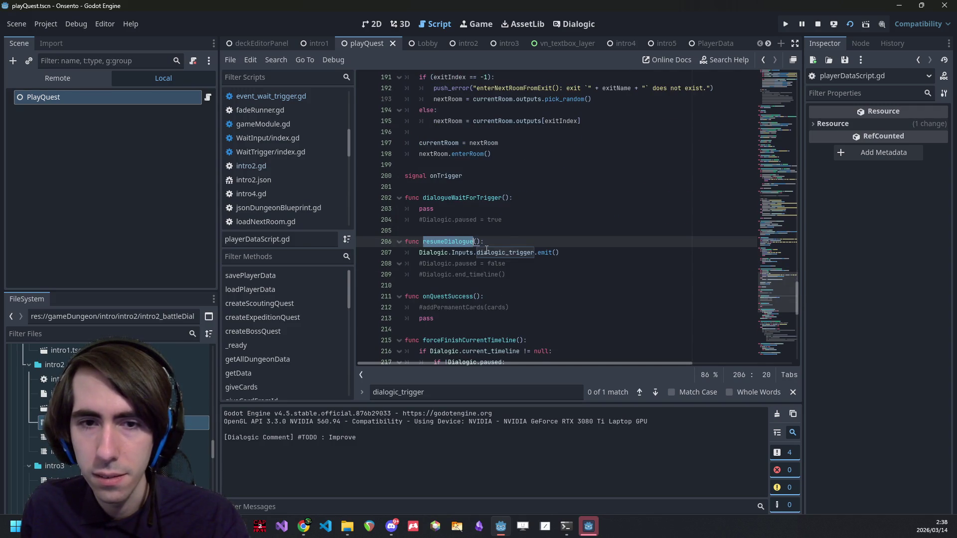
Review the dialogic_trigger emit in resumeDialogue, then switch to the Dialogic timeline editor.
left_click(508, 240)
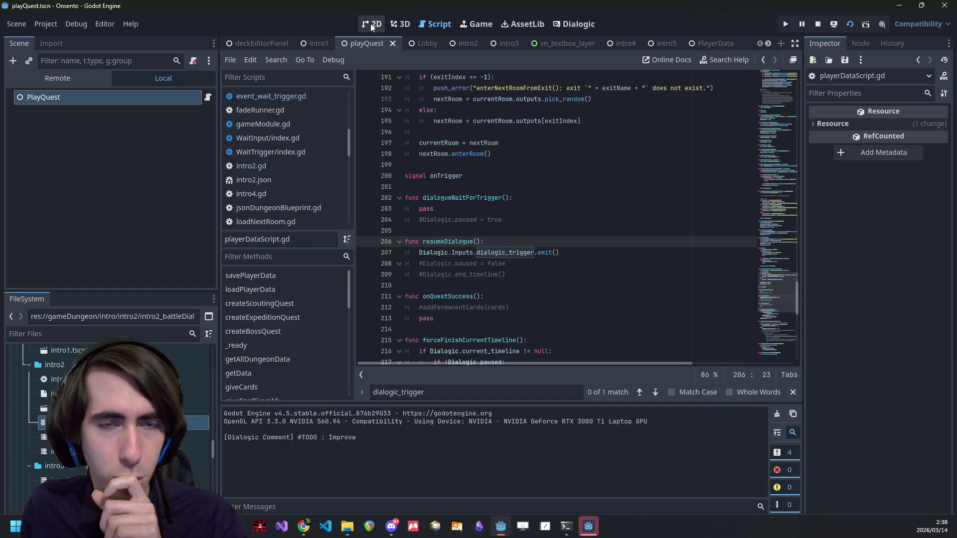
left_click(597, 256)
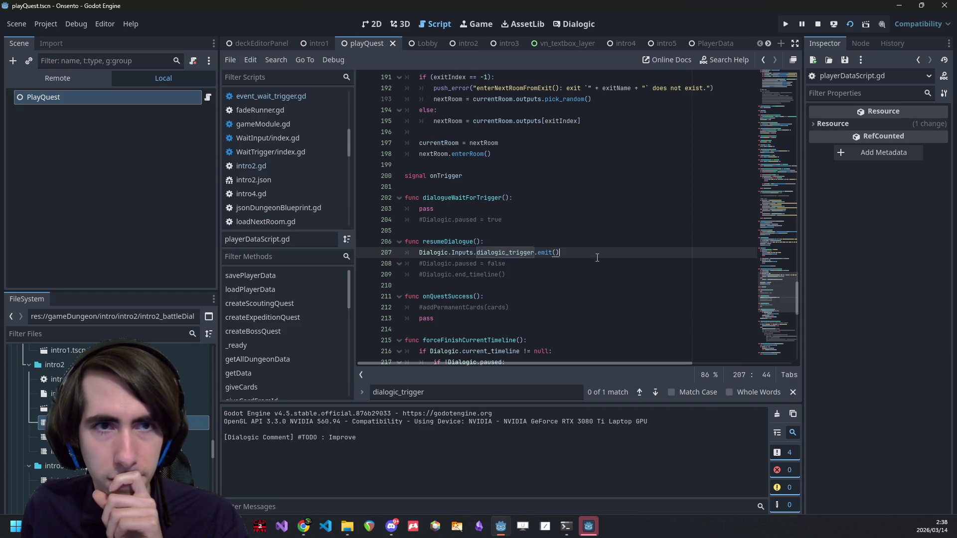
left_click(587, 246)
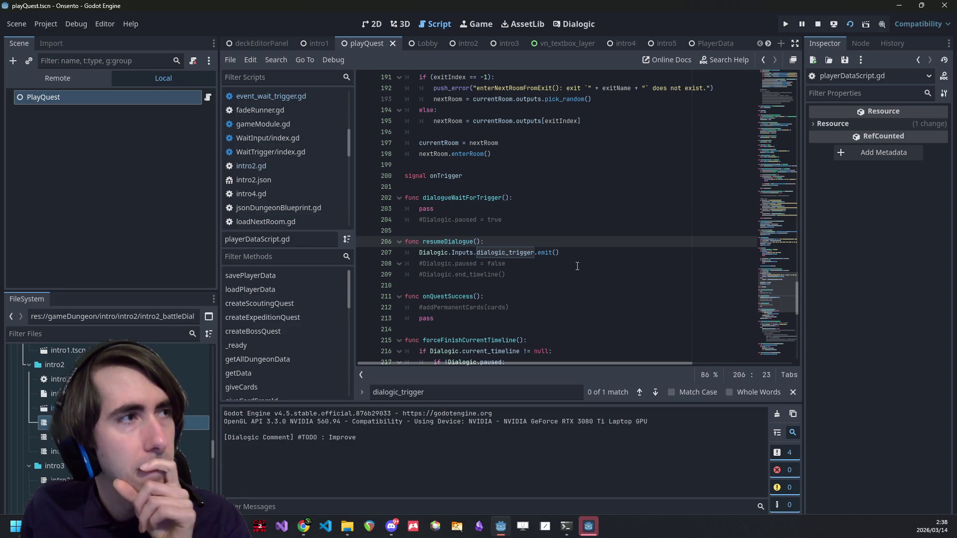
left_click(576, 25)
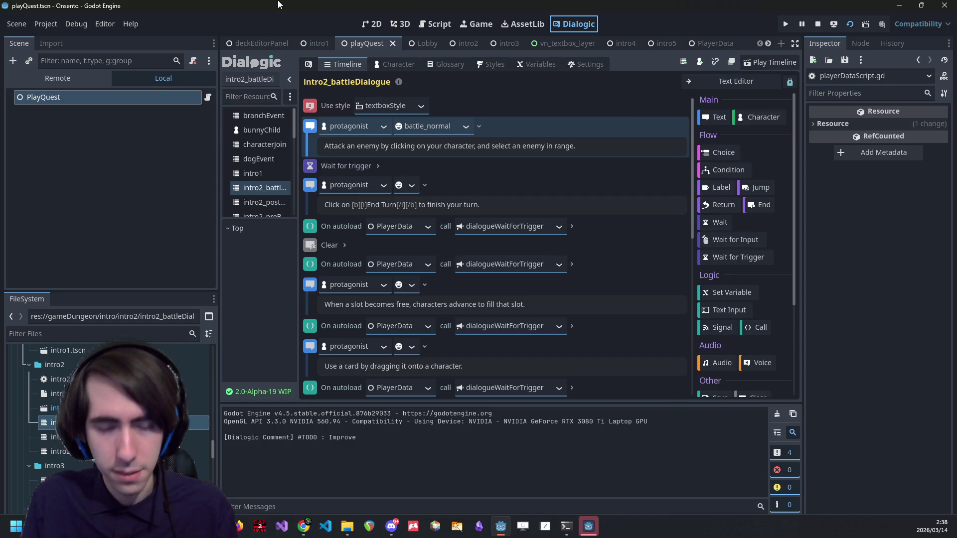
Search 'text event' in quick open and open event_text_input.gd.
key("shift+alt+o")
type("text ")
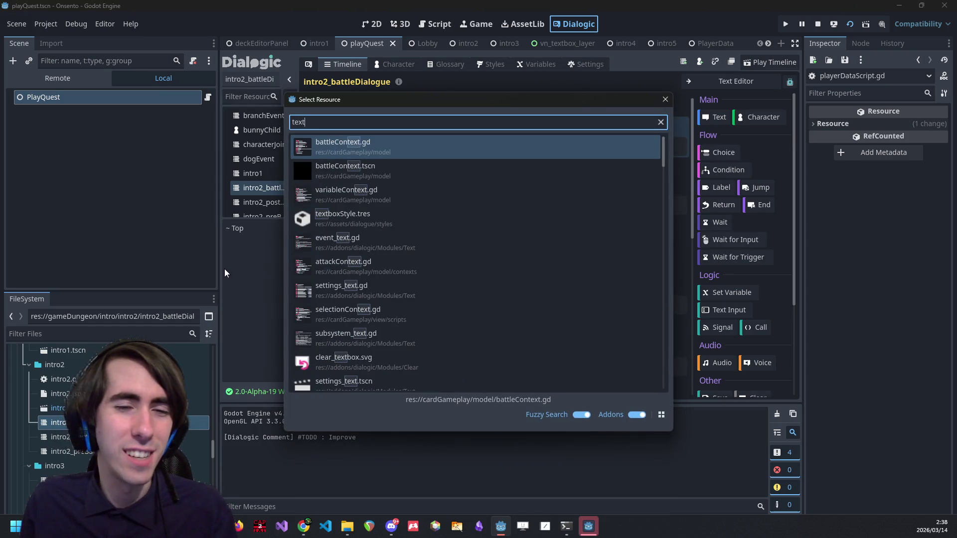
type("event")
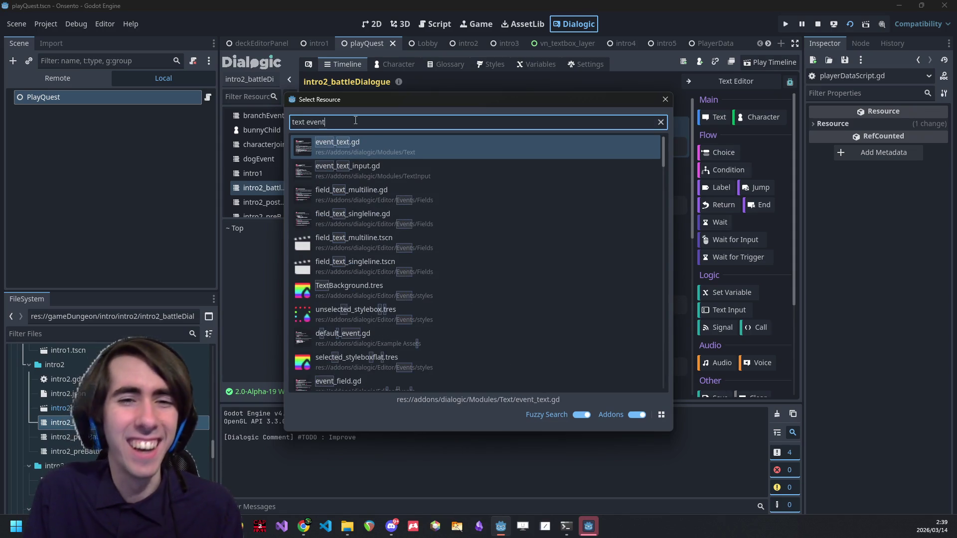
key("Down")
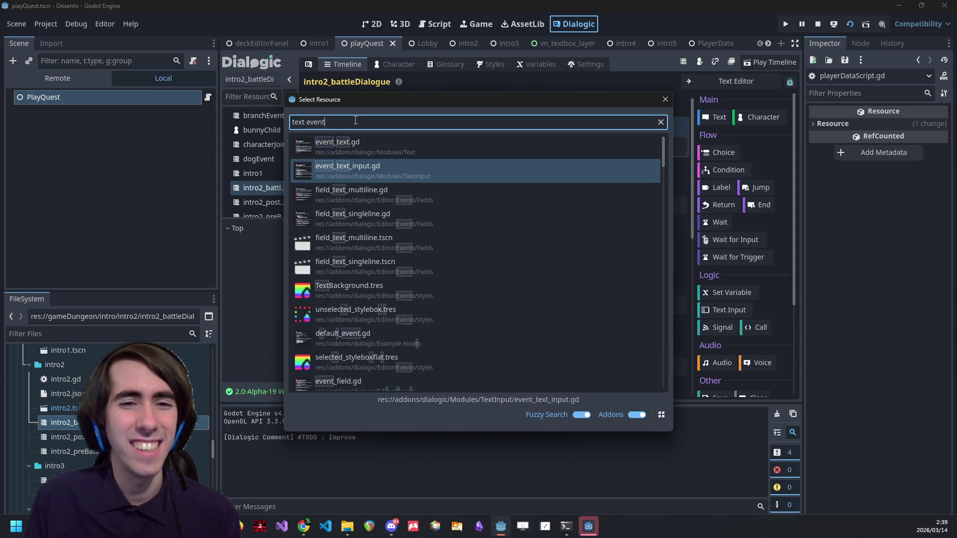
key("Return")
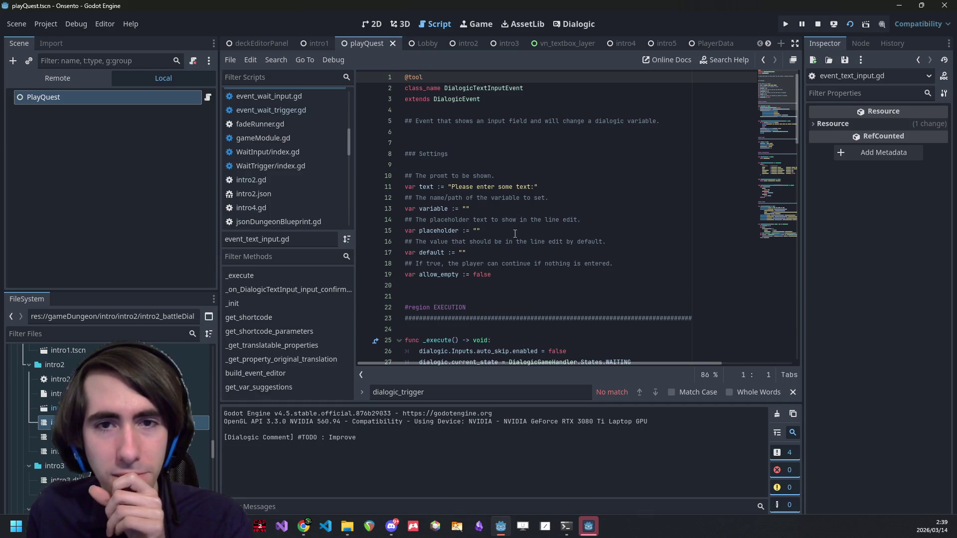
left_click(497, 130)
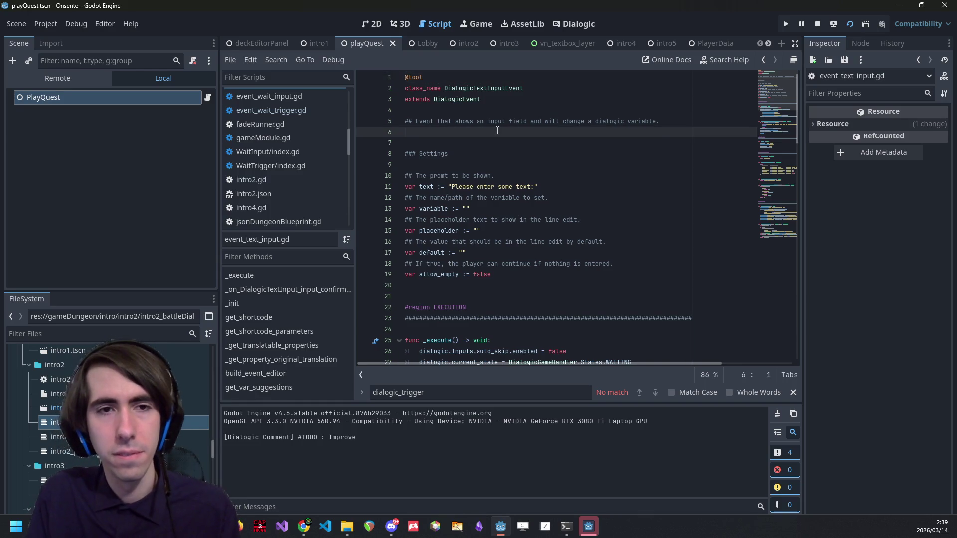
Open event_text.gd via quick search and scroll down through its code.
key("ctrl+alt+o")
type("event_text")
key("Return")
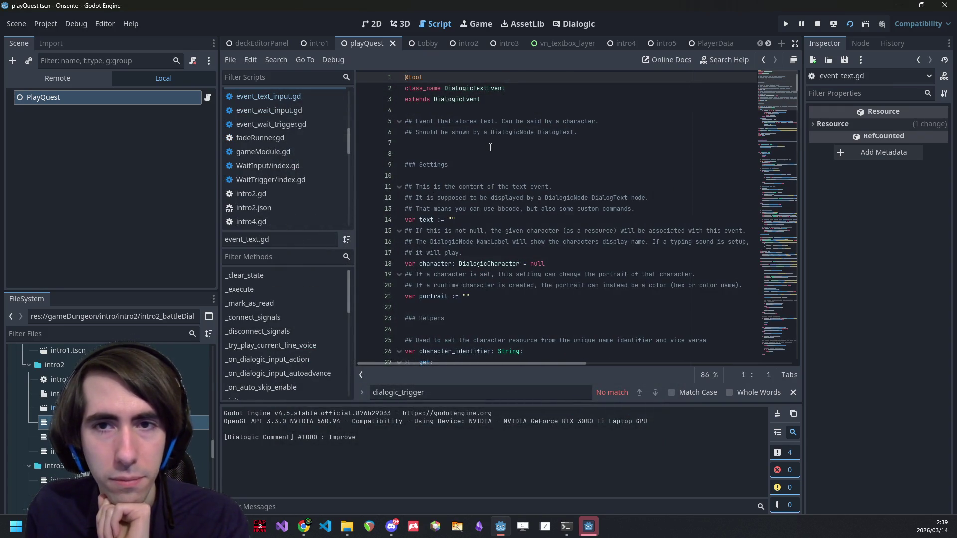
scroll(491, 147, "down", 4)
scroll(460, 202, "down", 4)
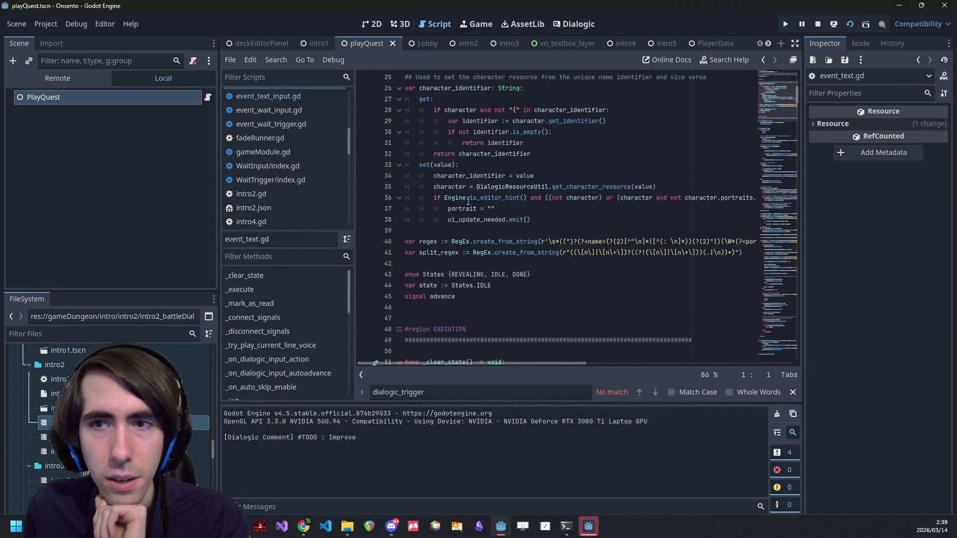
scroll(457, 200, "down", 7)
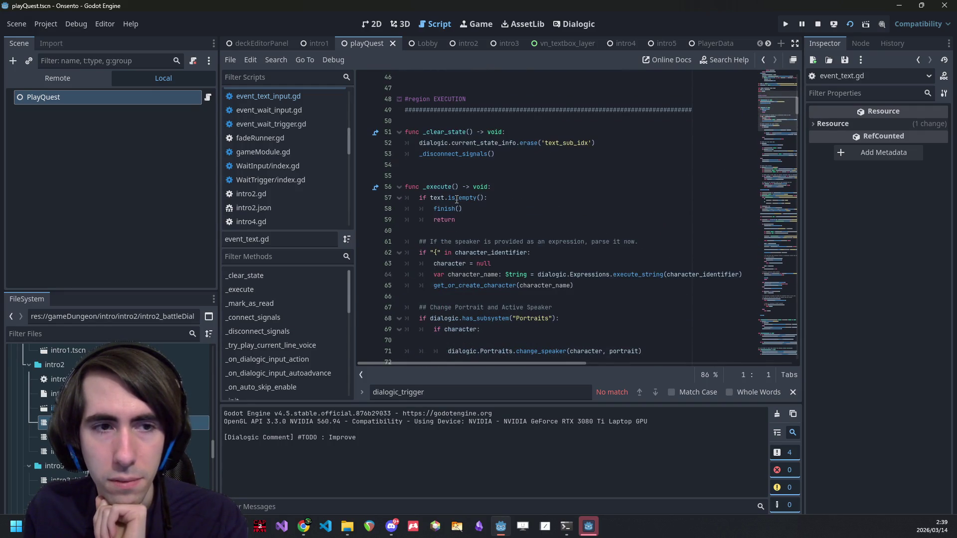
mouse_move(445, 188)
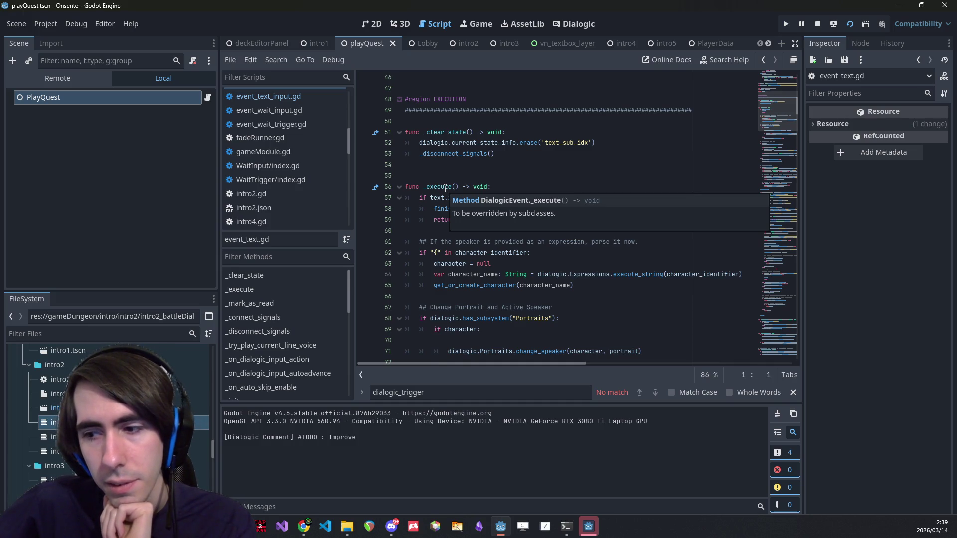
scroll(446, 187, "up", 10)
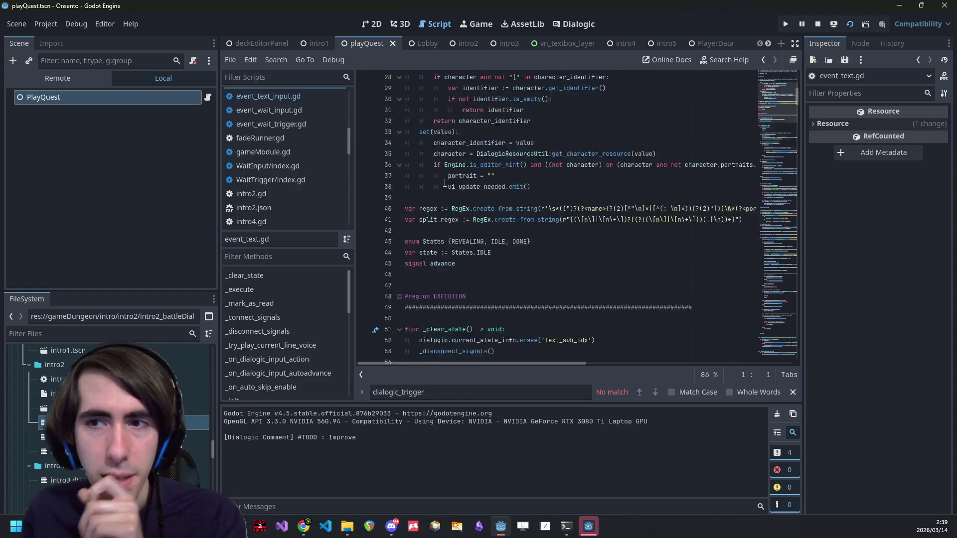
scroll(449, 180, "down", 20)
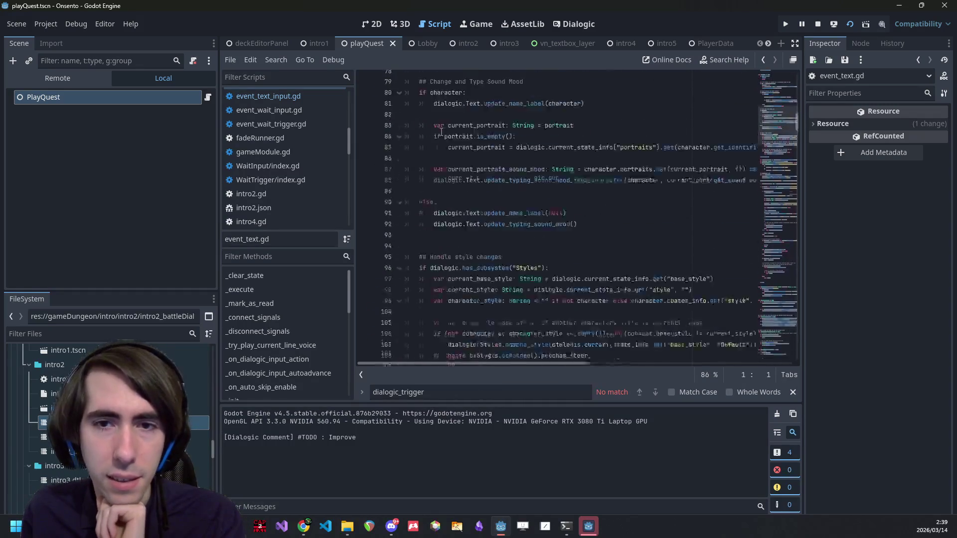
Narrow the side docks to widen the code view around the text-reveal code at line 151.
left_click_drag(218, 191, 194, 193)
left_click(507, 208)
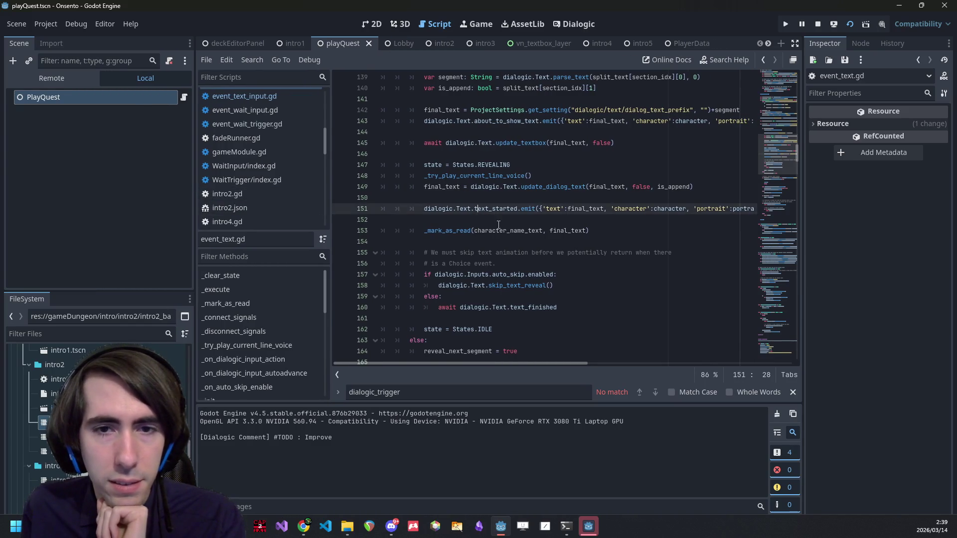
scroll(504, 224, "down", 12)
scroll(498, 219, "down", 6)
scroll(492, 210, "up", 4)
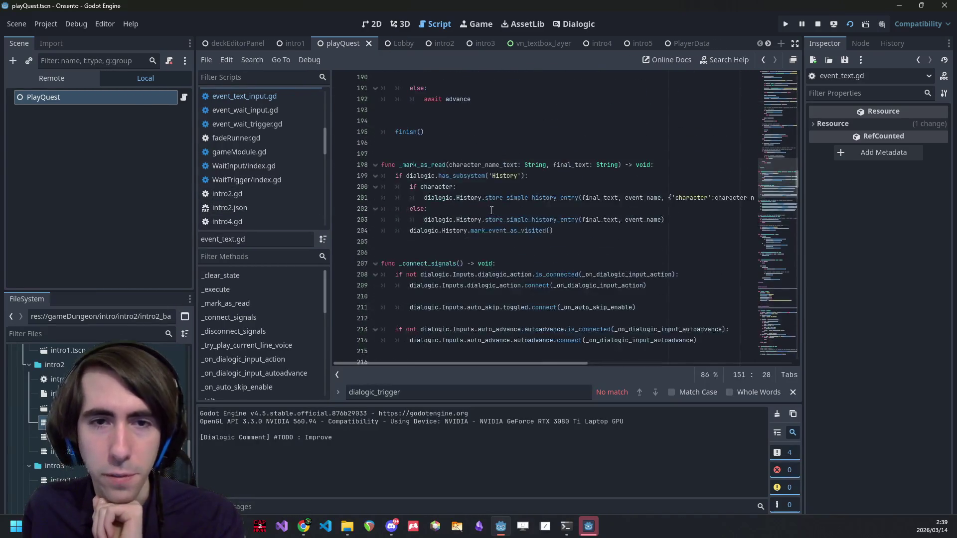
Search event_text.gd for finish() and cycle through its 3 matches.
double_click(406, 131)
scroll(486, 233, "up", 5)
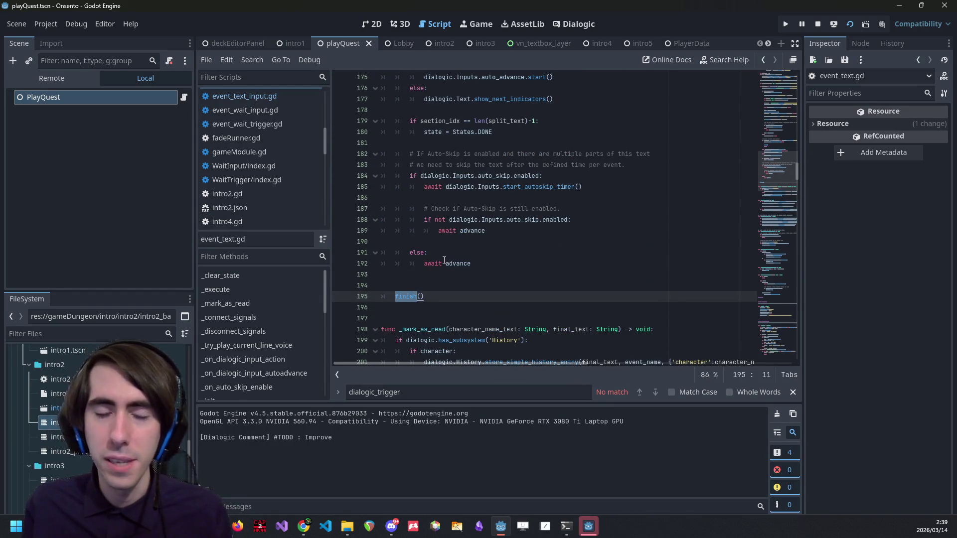
key("ctrl+f")
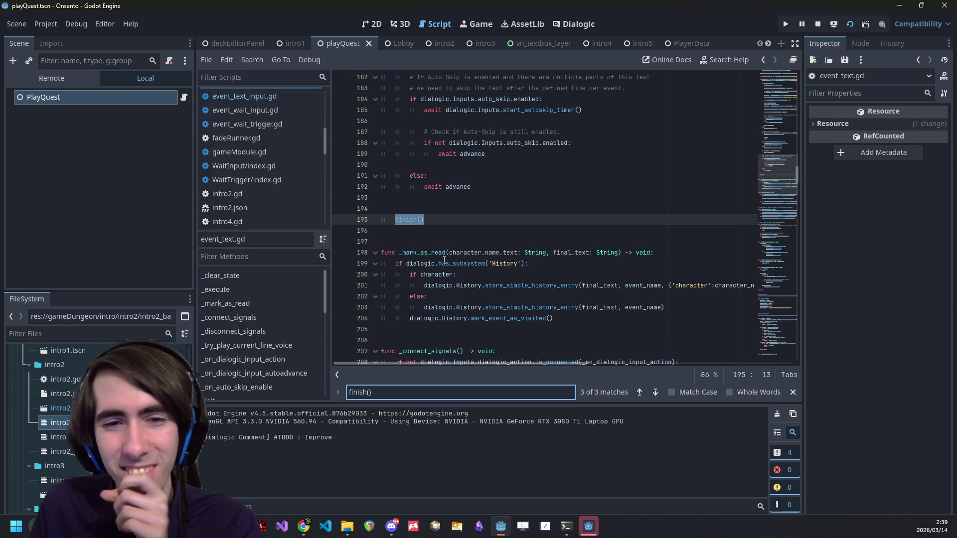
key("Return")
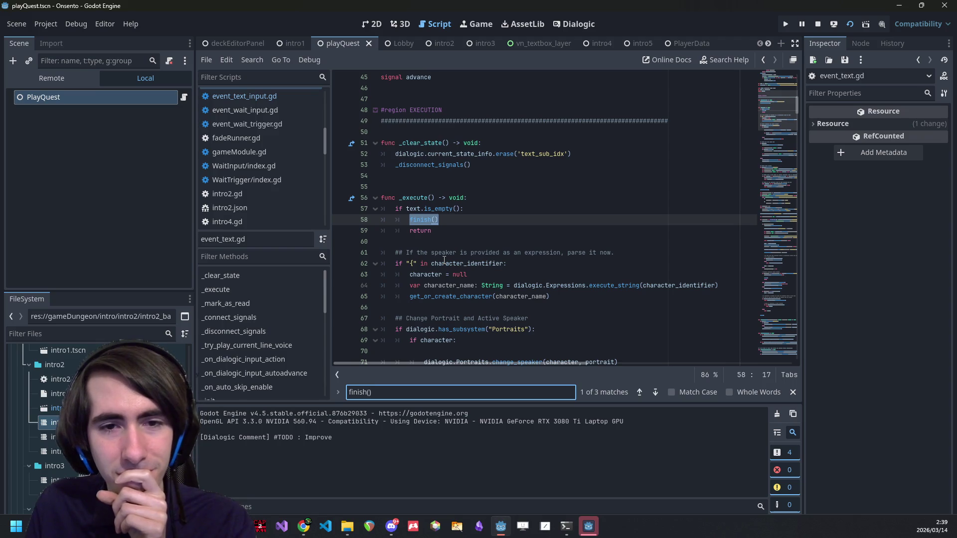
key("Return")
key("Return")
key("Return")
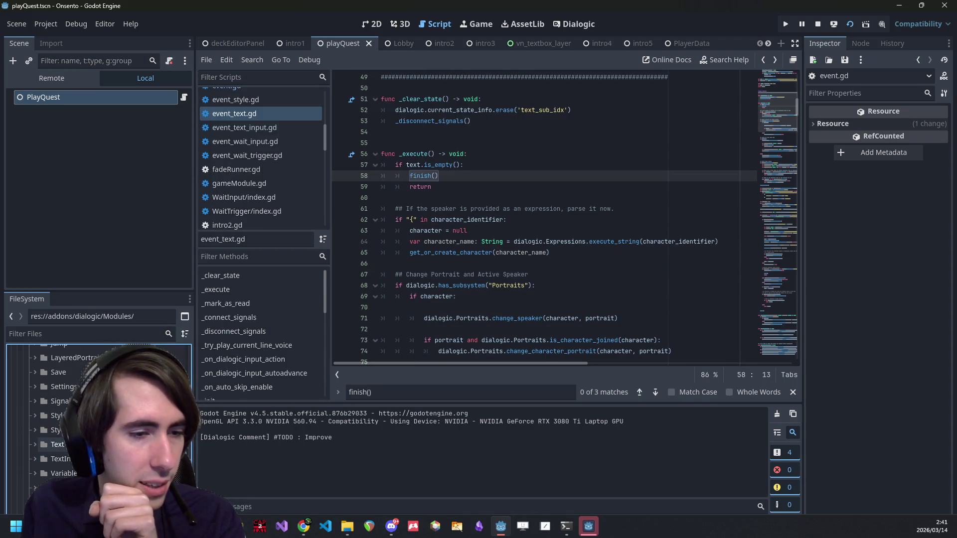
Browse Dialogic's Modules/Text folder, then open the WaitTrigger module folder.
double_click(57, 444)
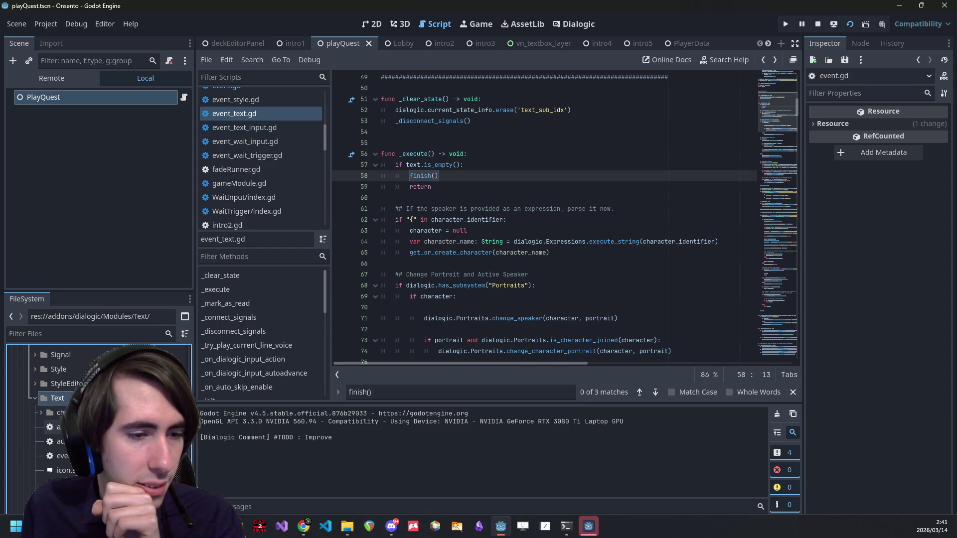
scroll(99, 424, "down", 3)
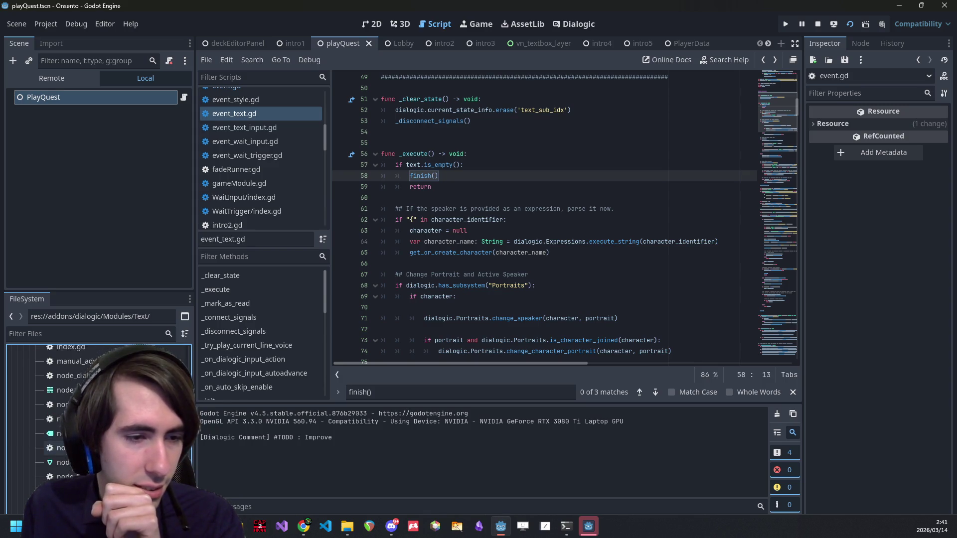
scroll(100, 424, "up", 3)
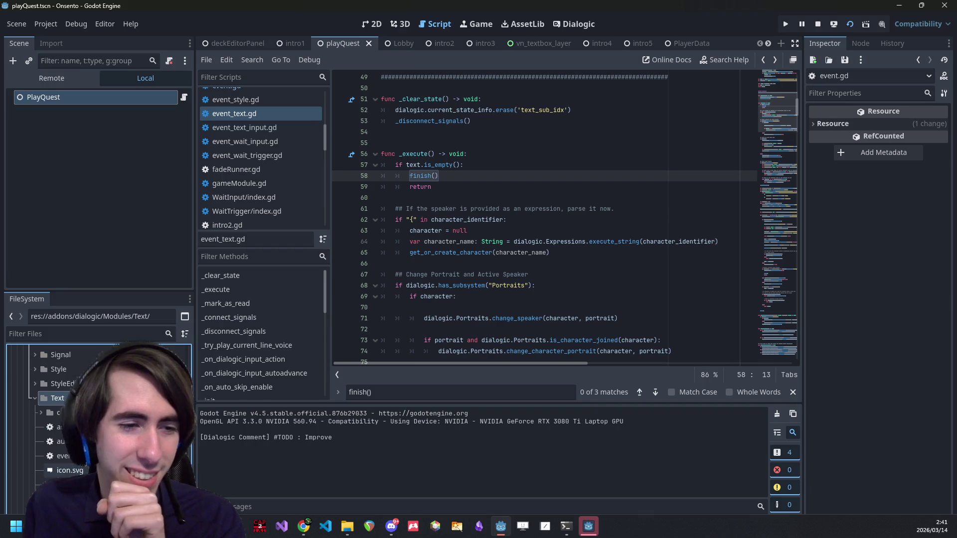
right_click(96, 424)
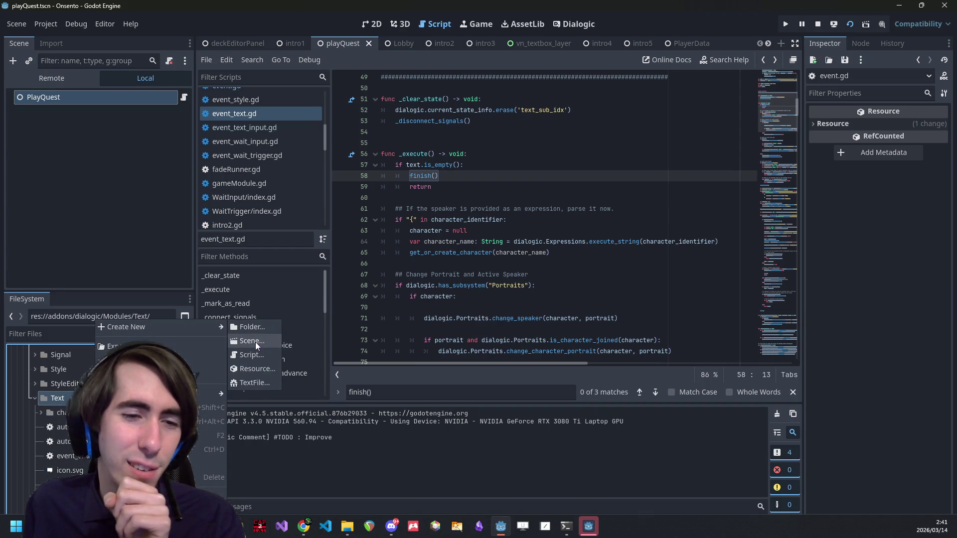
key("Escape")
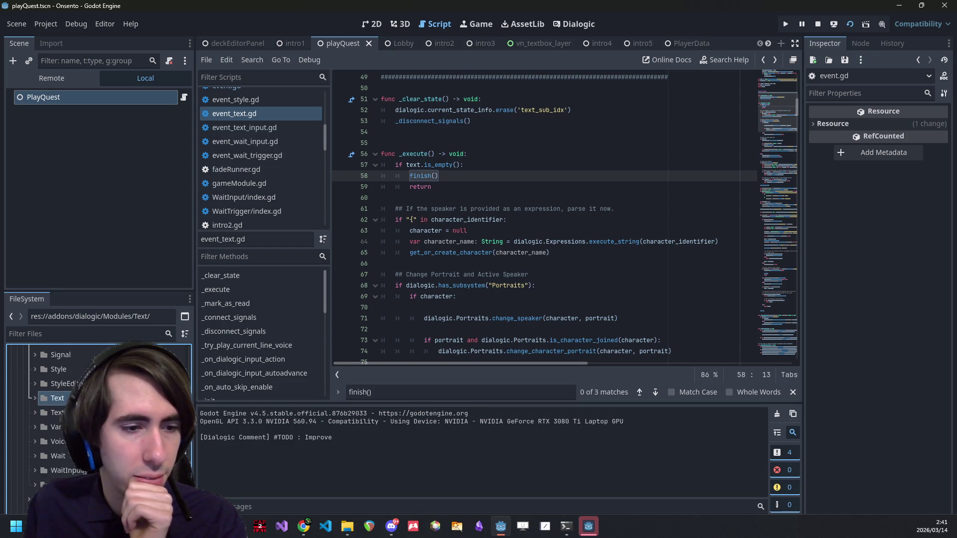
double_click(84, 462)
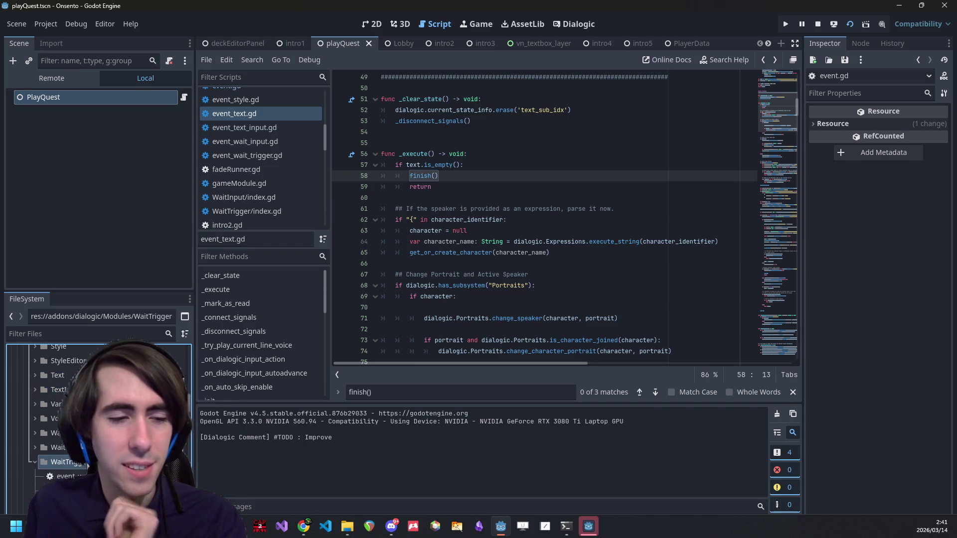
scroll(100, 414, "up", 3)
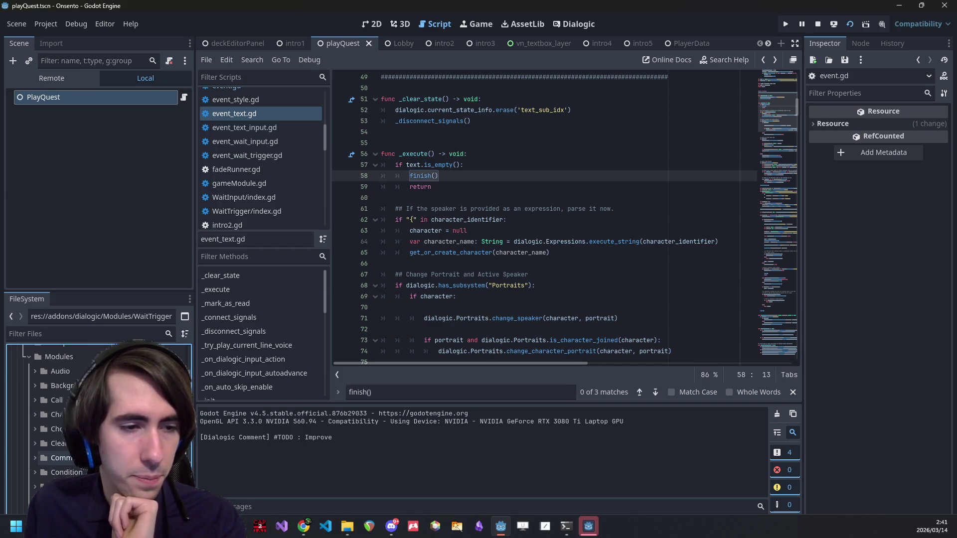
Create a new folder named TextTrigger inside Dialogic's Modules folder.
right_click(83, 403)
mouse_move(197, 329)
left_click(240, 323)
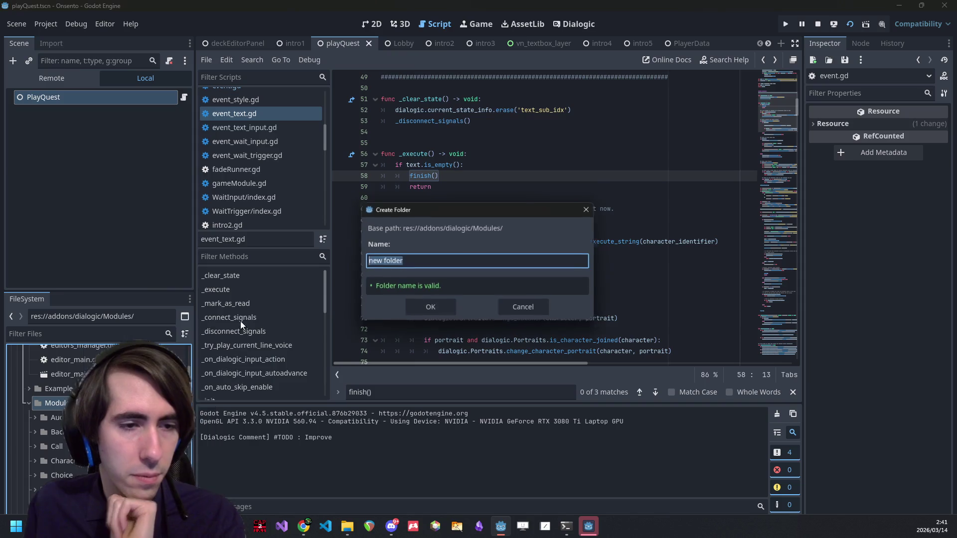
type("TextTrigger")
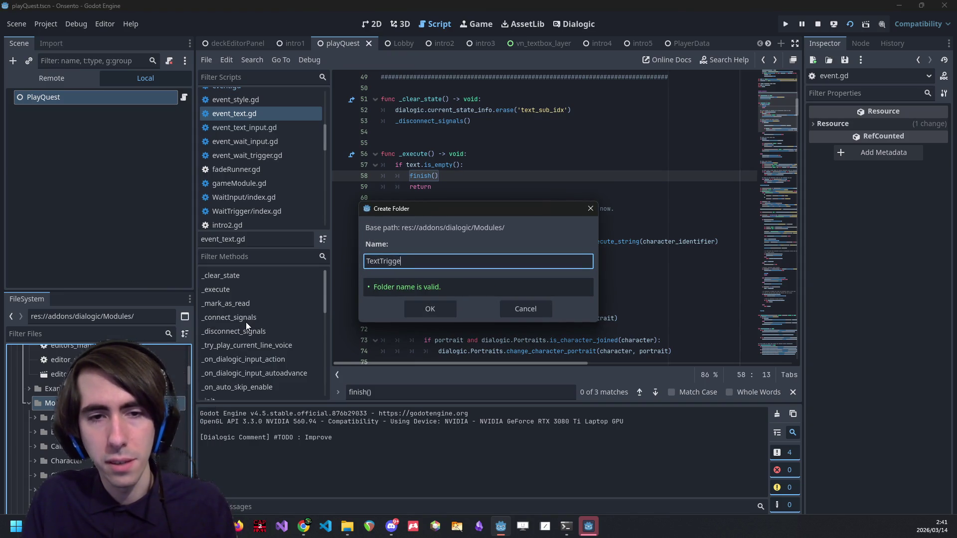
left_click(439, 312)
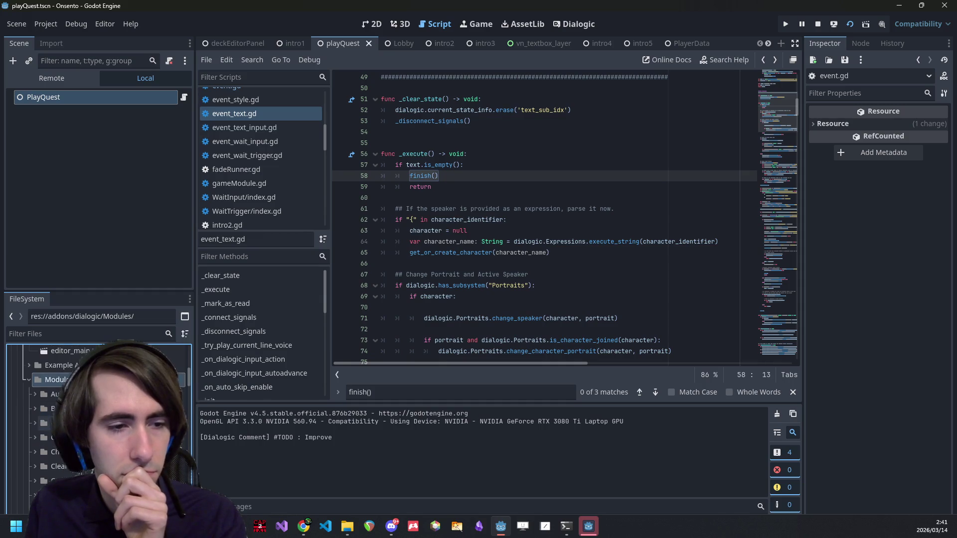
Reopen WaitTrigger and enlarge the file tree so both module folders show.
left_click(53, 430)
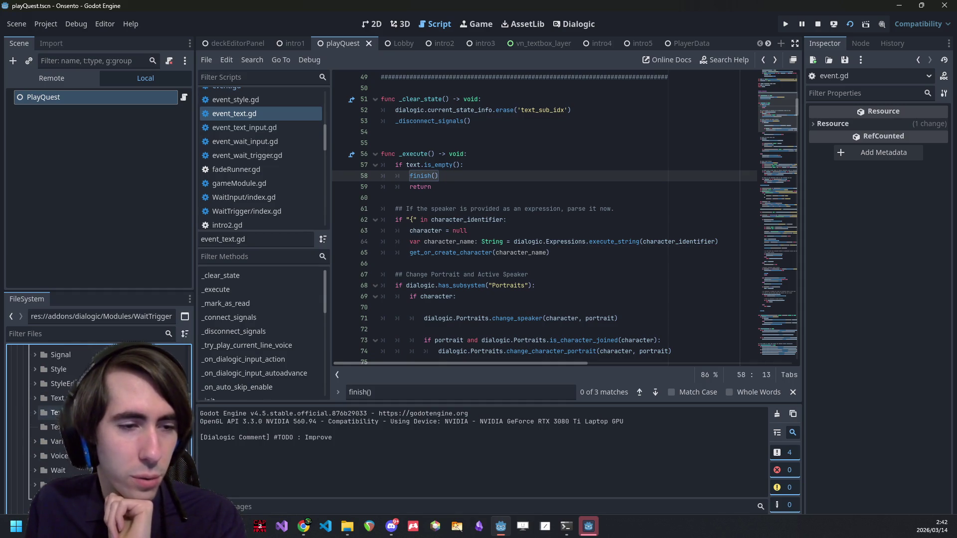
left_click_drag(111, 291, 155, 74)
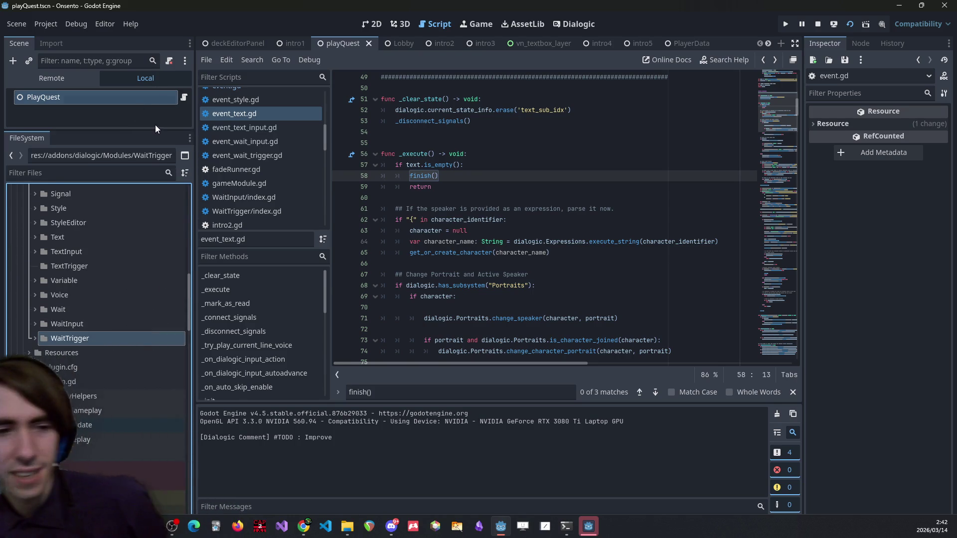
scroll(93, 291, "up", 3)
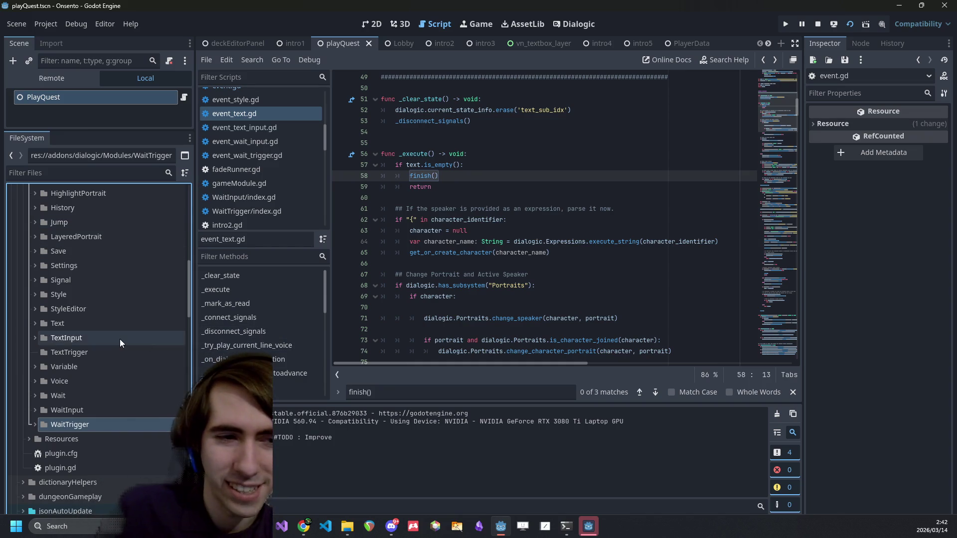
Expand WaitTrigger and duplicate its event_wait_trigger.gd into the TextTrigger folder.
right_click(94, 354)
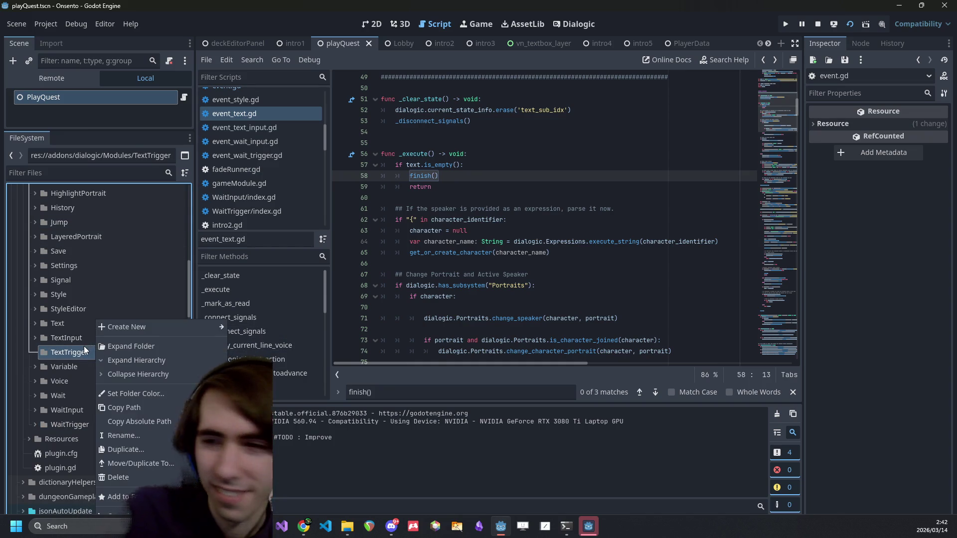
left_click(84, 346)
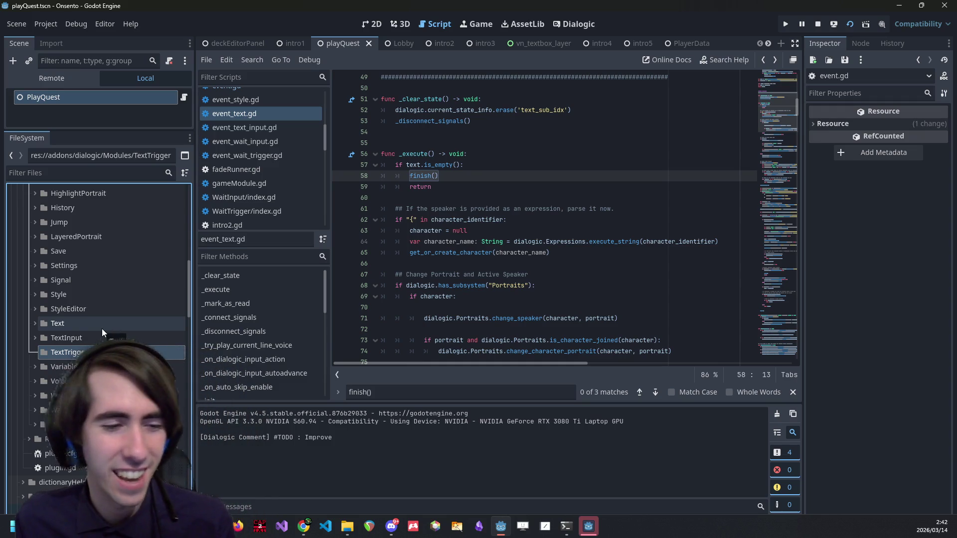
double_click(52, 424)
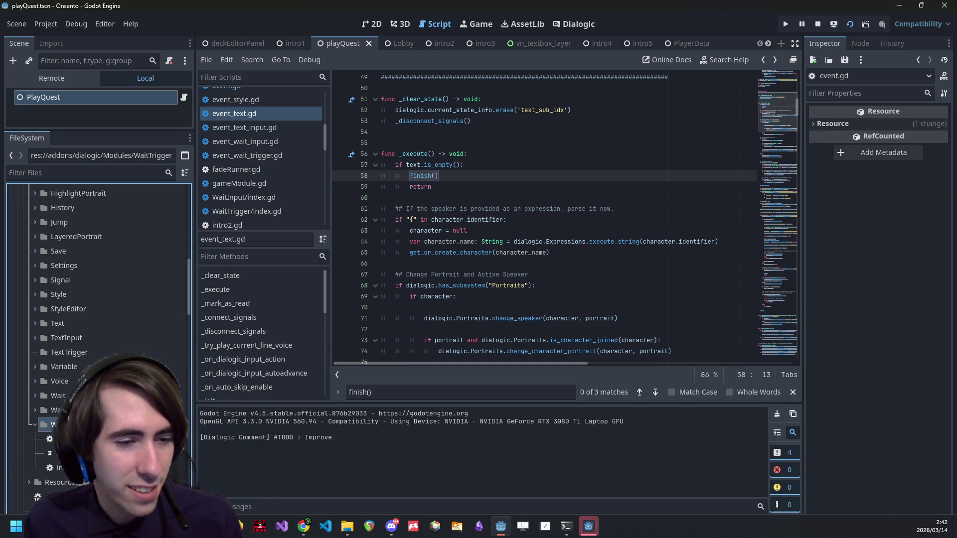
scroll(100, 349, "down", 1)
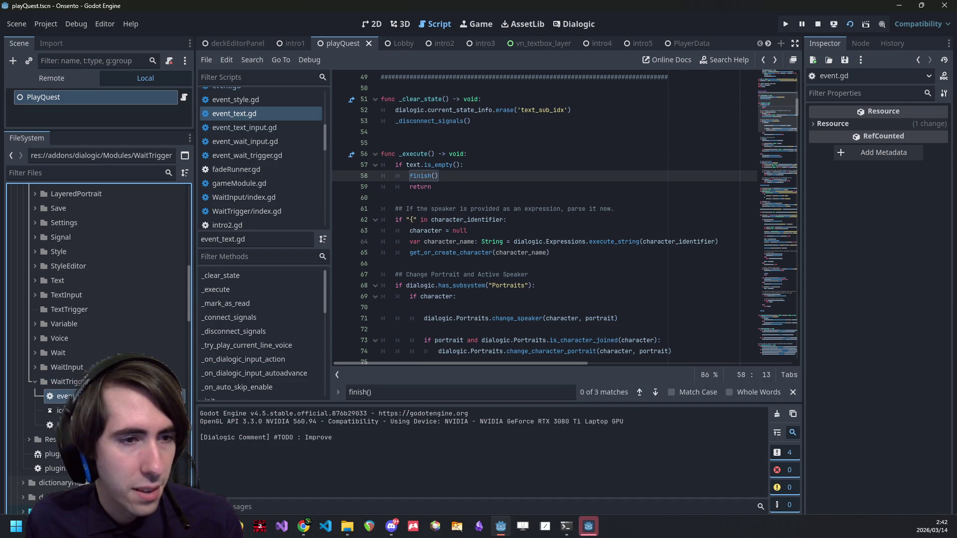
key("ctrl+d")
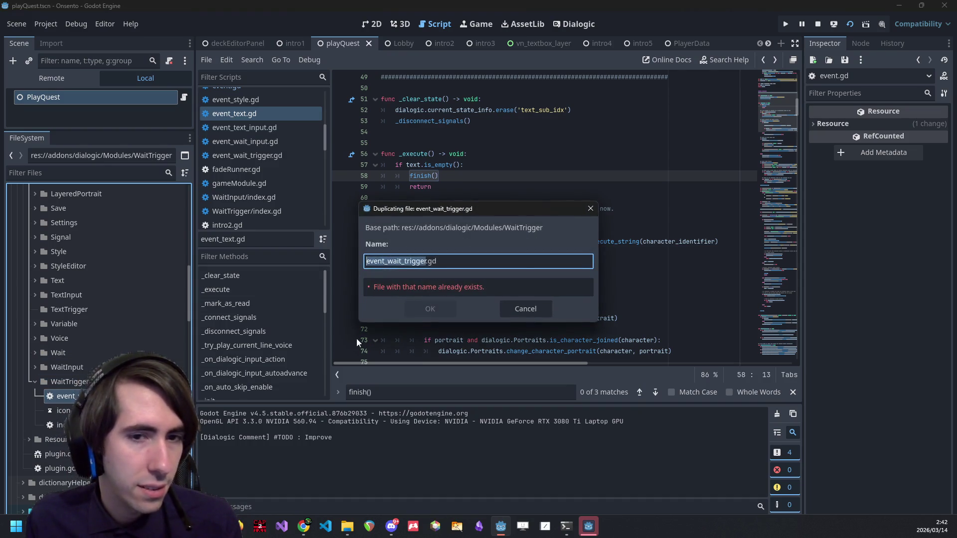
key("Right")
key("BackSpace")
key("BackSpace")
key("BackSpace")
key("BackSpace")
key("BackSpace")
key("BackSpace")
type("text_trigge")
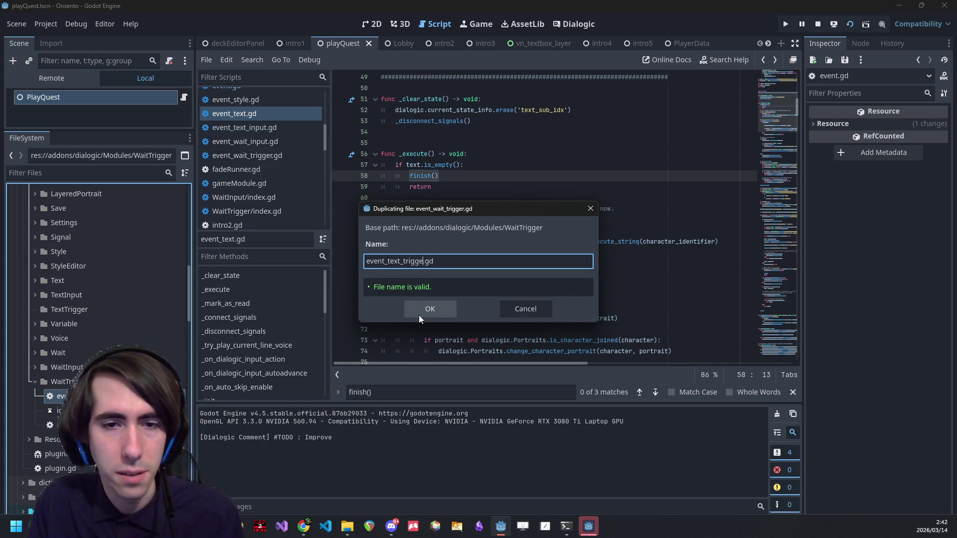
type("r")
key("Return")
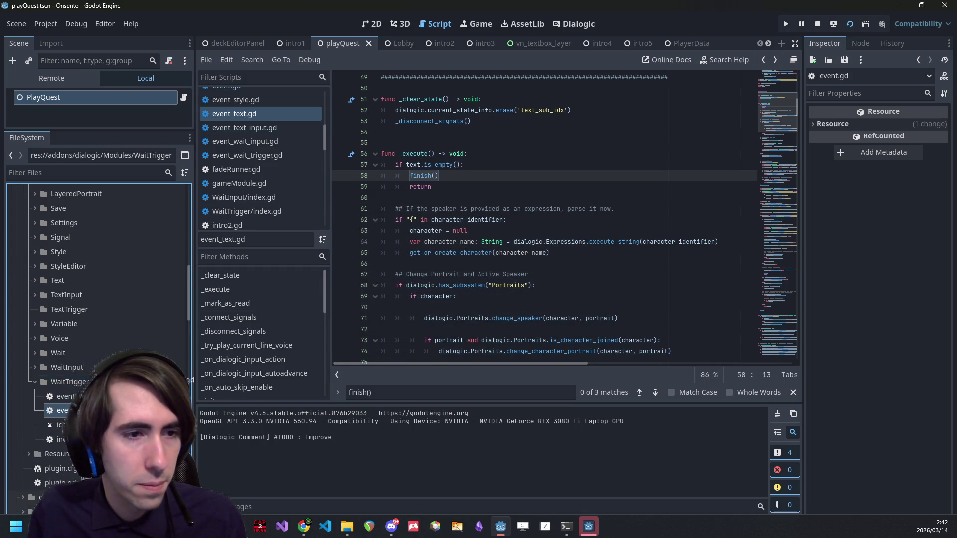
left_click_drag(99, 314, 99, 313)
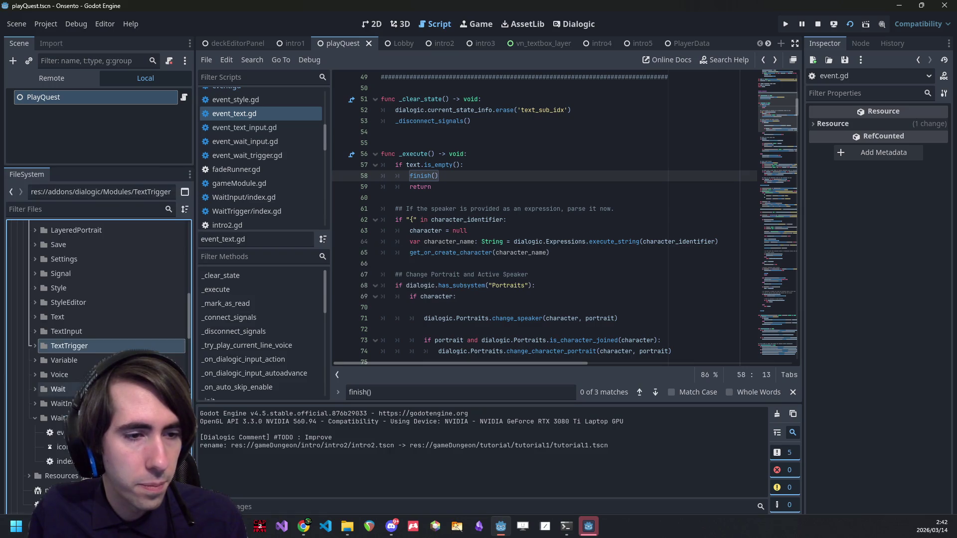
Copy WaitTrigger's icon.svg (as icon2.svg) and index.gd into TextTrigger.
left_click(59, 447)
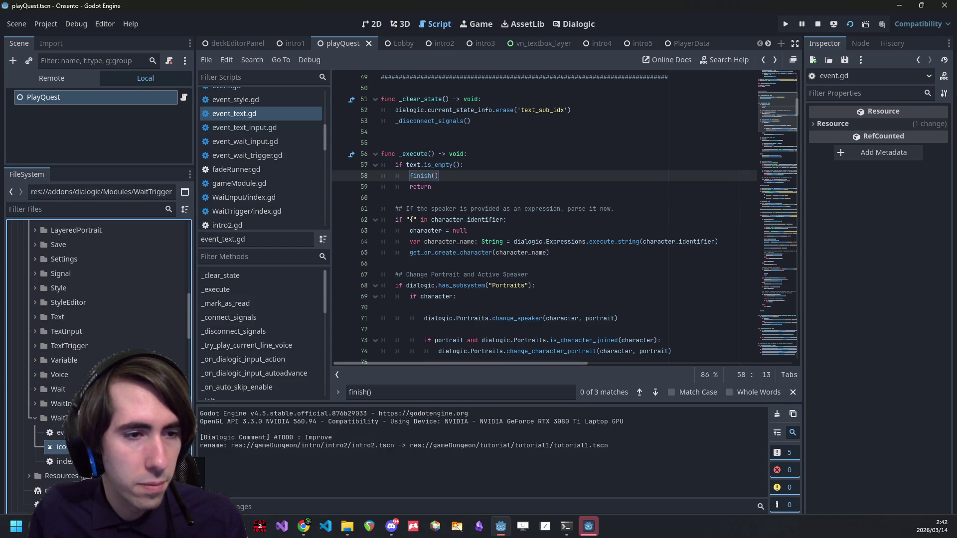
key("ctrl+d")
type("icon2")
key("Return")
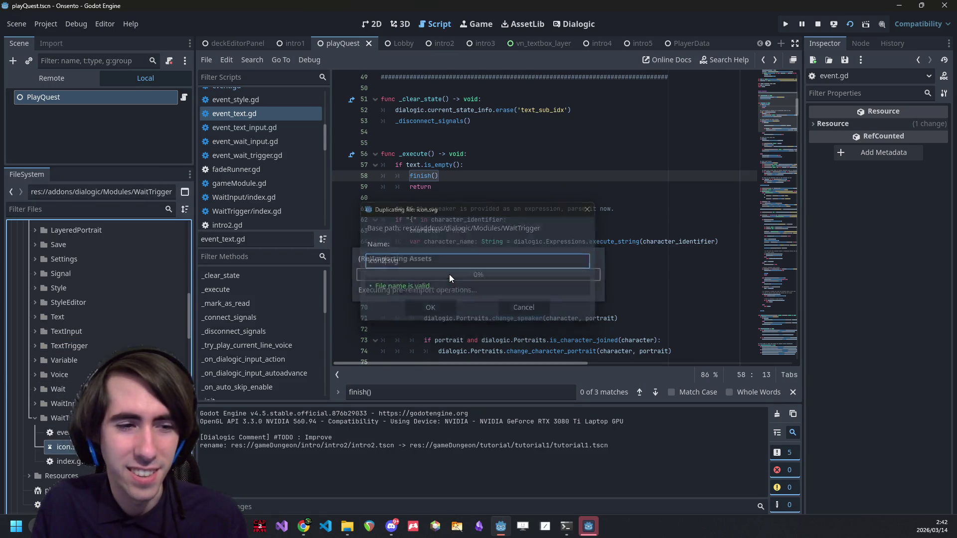
left_click_drag(62, 461, 95, 349)
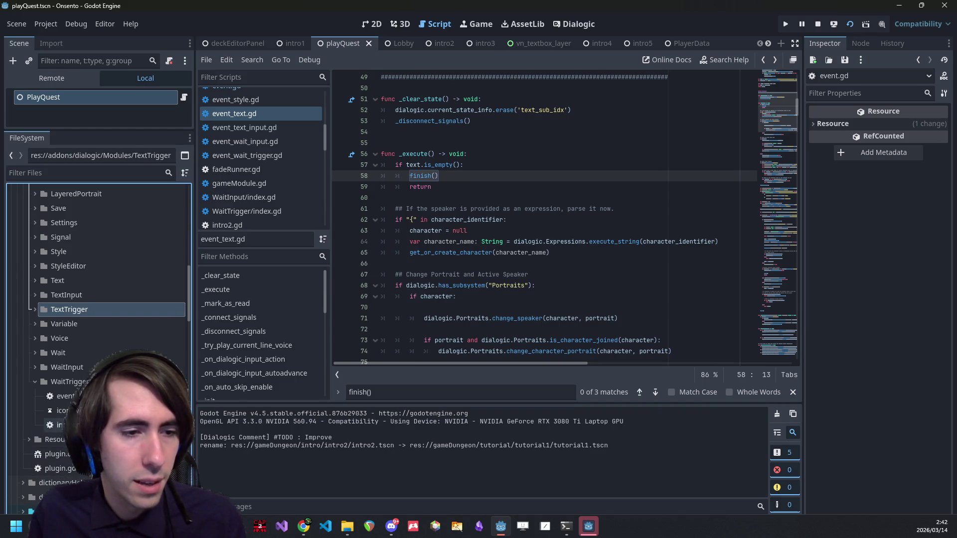
left_click(63, 424)
key("ctrl+d")
type("index2")
key("Return")
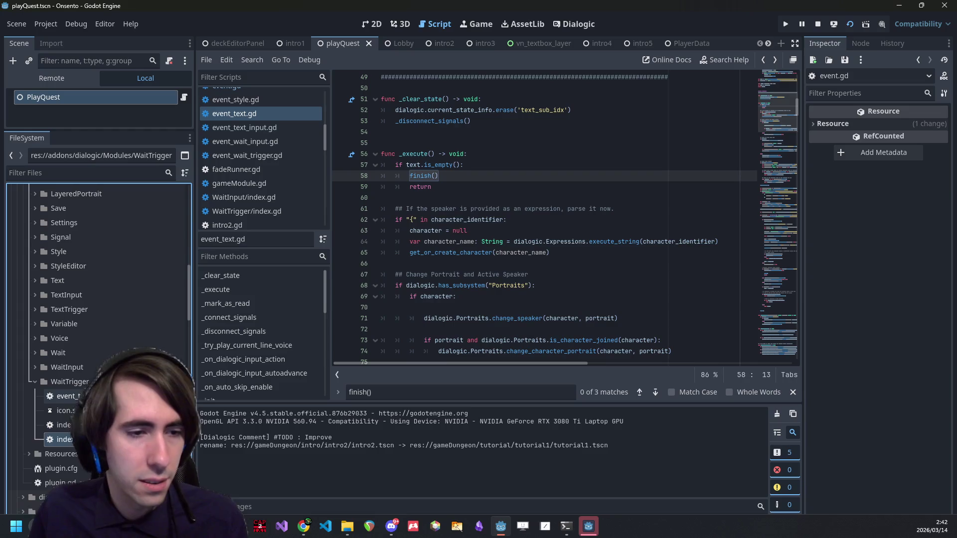
left_click_drag(77, 309, 78, 309)
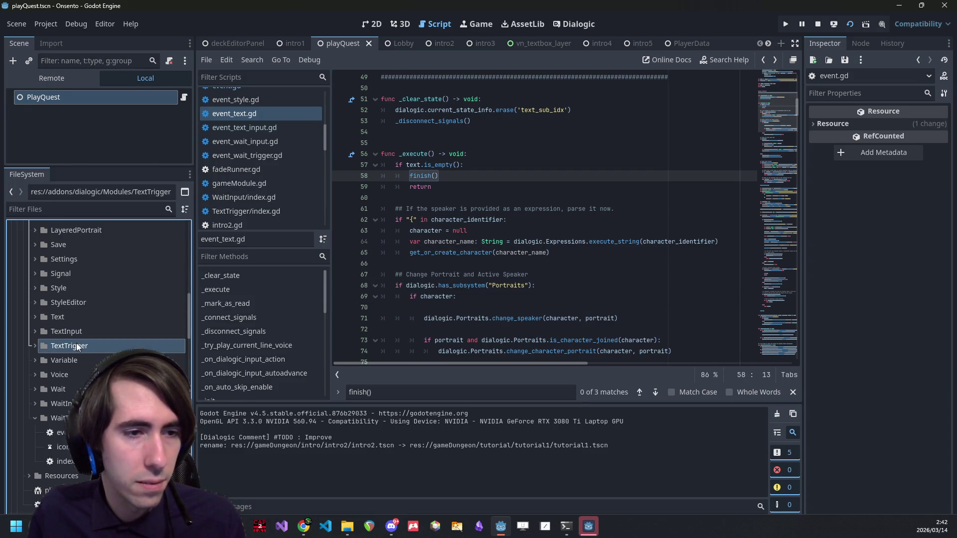
Rename icon2.svg to icon.svg and open TextTrigger's index.gd for editing.
left_click(76, 375)
key("F2")
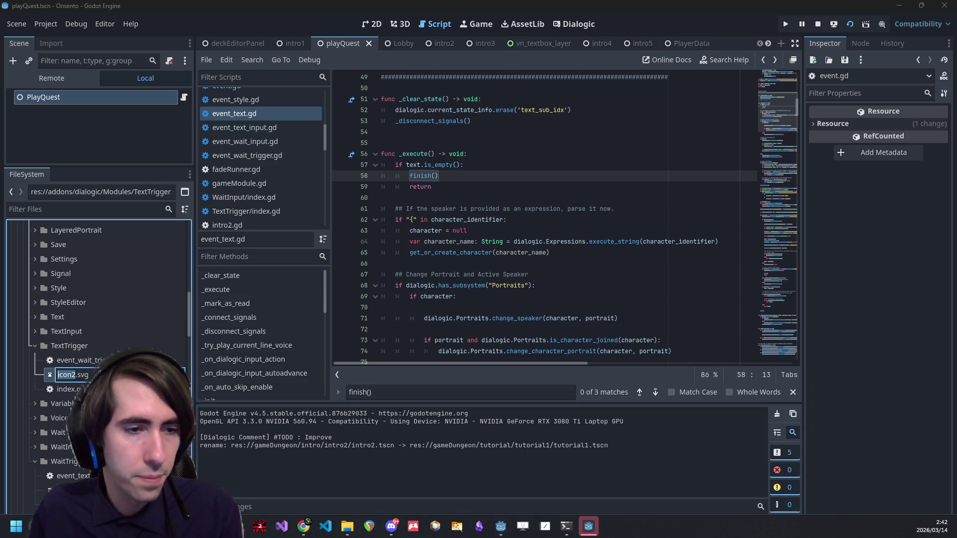
type("icon")
key("Return")
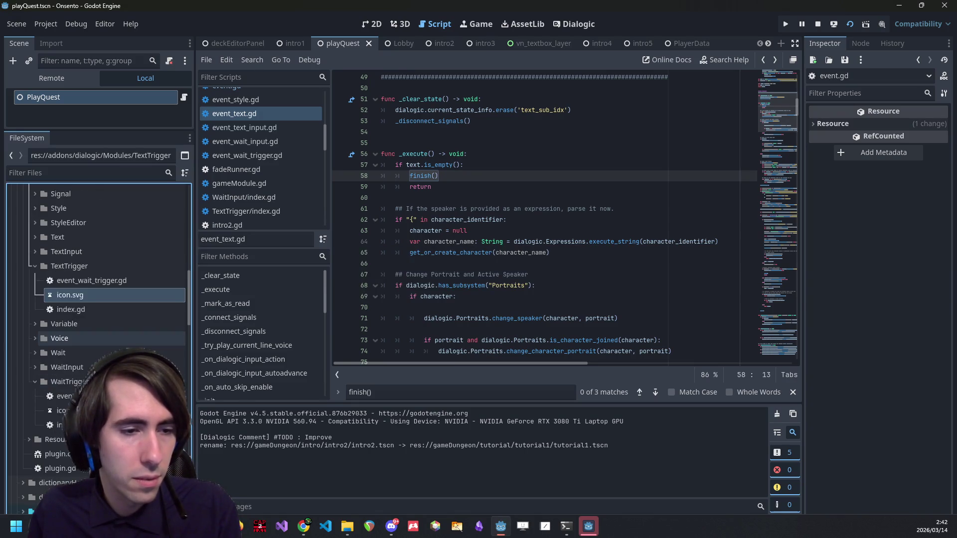
left_click(58, 425)
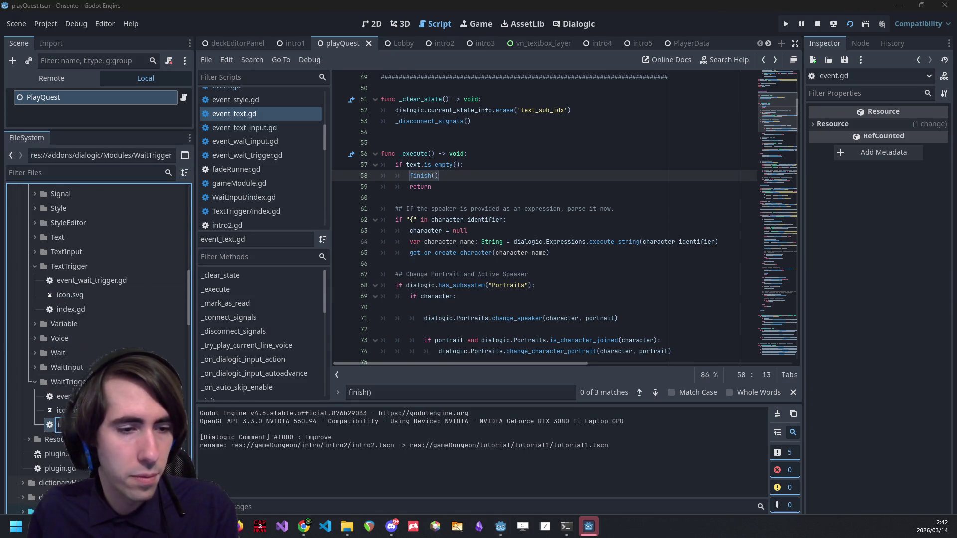
left_click(92, 344)
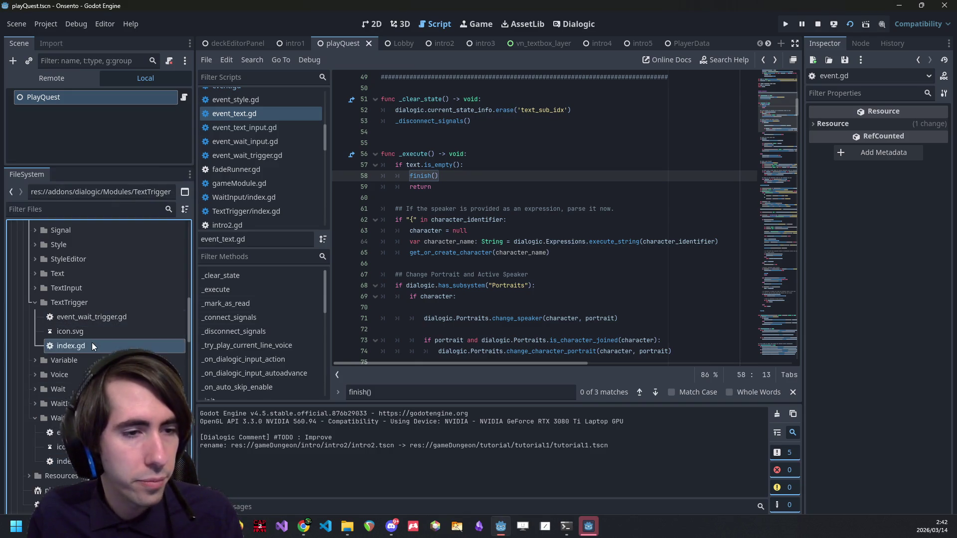
double_click(91, 344)
key("Left")
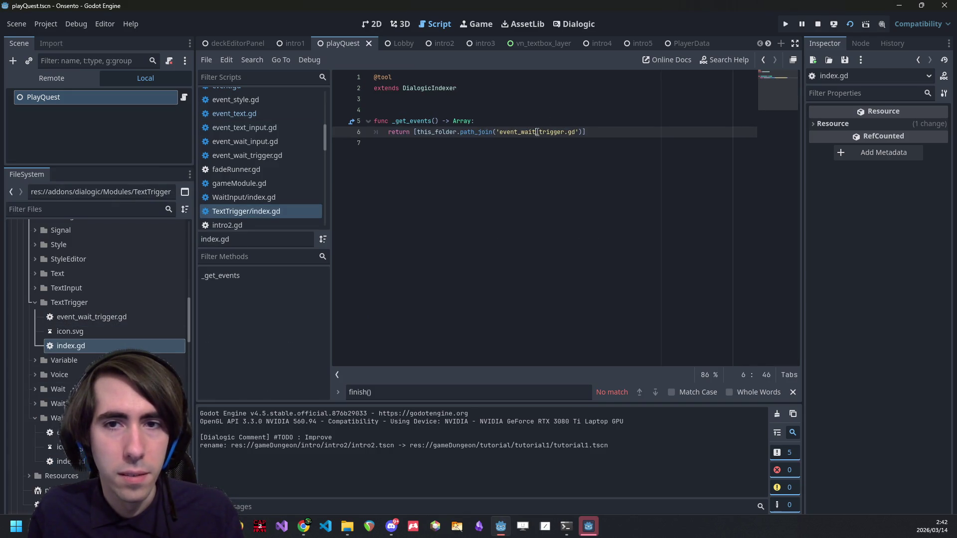
Change the script name on line 6 of index.gd from wait to text and save it.
key("BackSpace")
key("BackSpace")
key("BackSpace")
type("text")
key("ctrl+s")
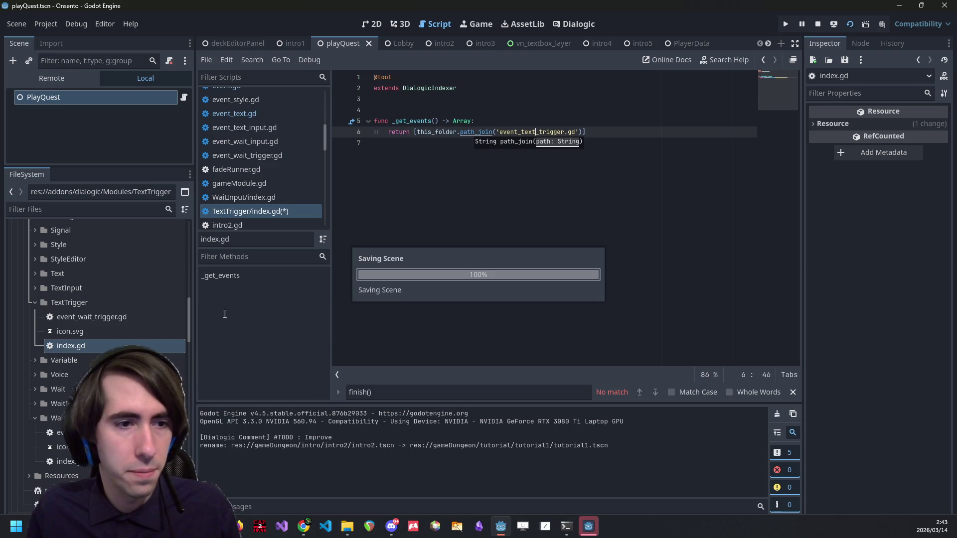
Rename event_wait_trigger.gd to event_text_trigger.gd in the TextTrigger folder.
left_click(116, 322)
left_click(79, 333)
left_click(86, 321)
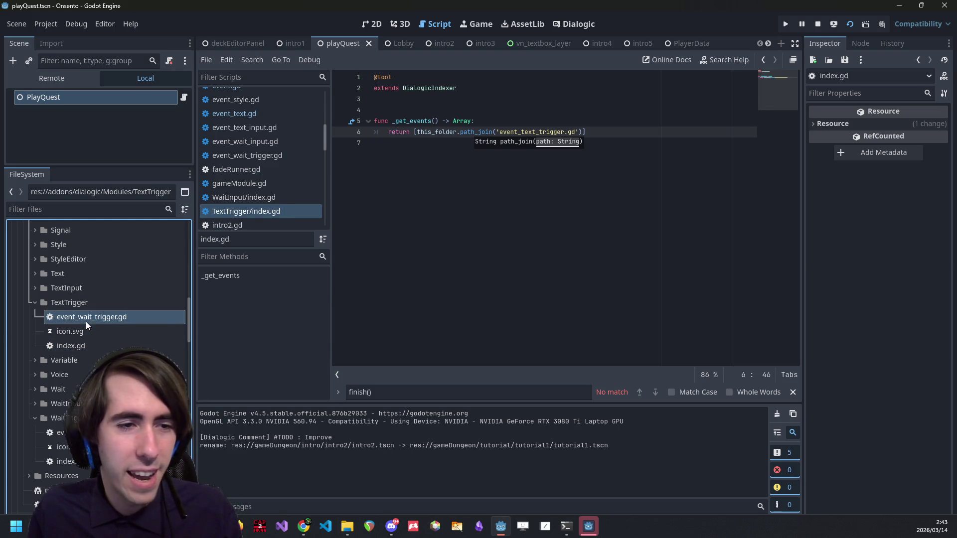
key("F2")
key("BackSpace")
key("BackSpace")
key("BackSpace")
type("text")
key("Return")
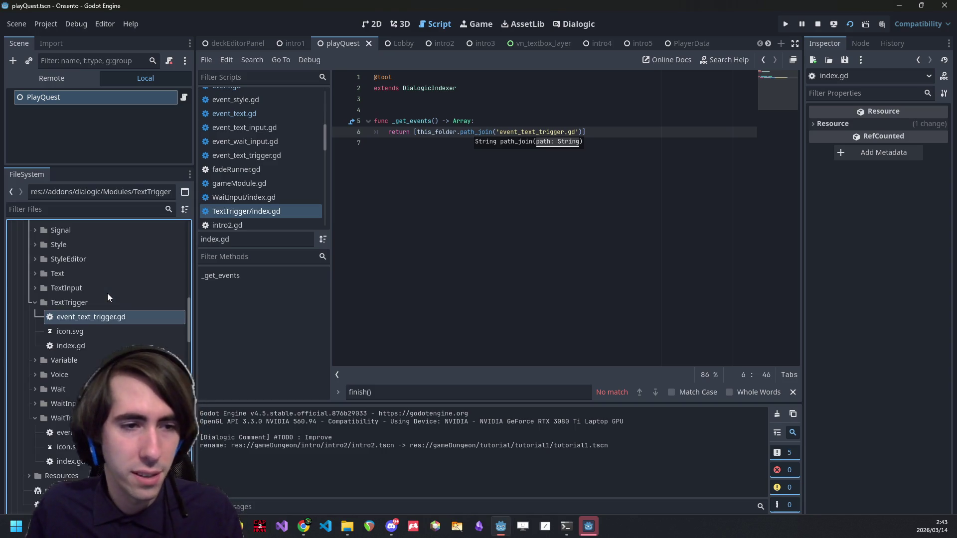
In event_text_trigger.gd, paste DialogicWaitTriggerEvent as the extends class, then run the game to test.
double_click(107, 317)
left_click(457, 99)
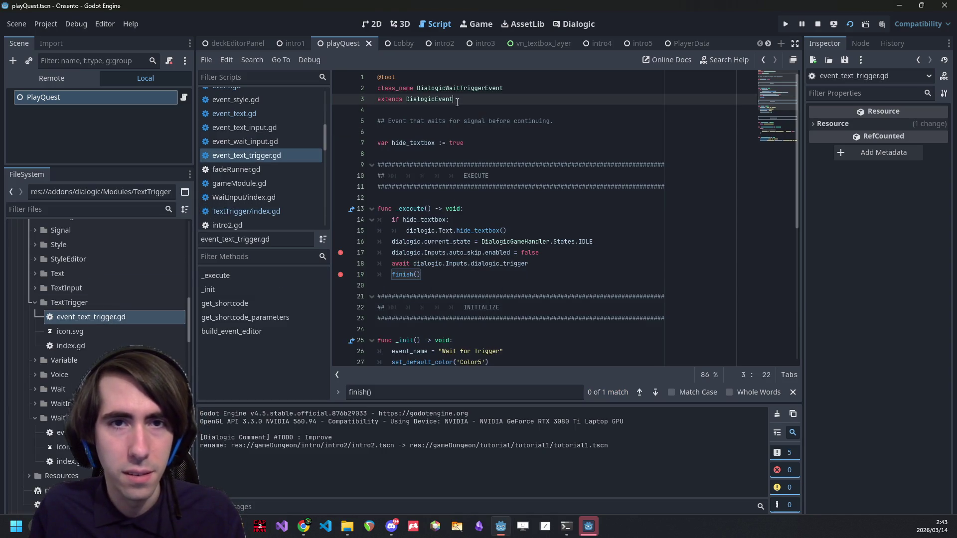
double_click(478, 89)
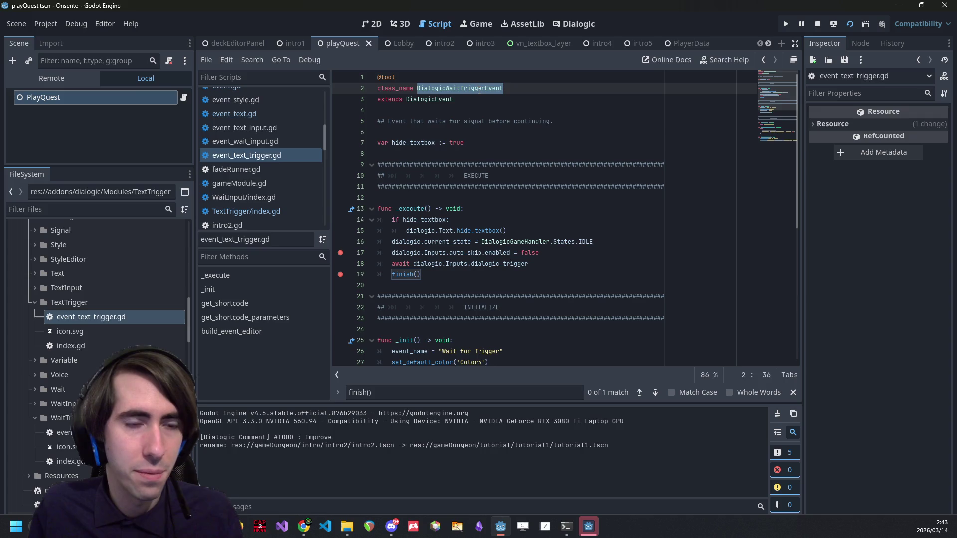
double_click(454, 89)
key("ctrl+c")
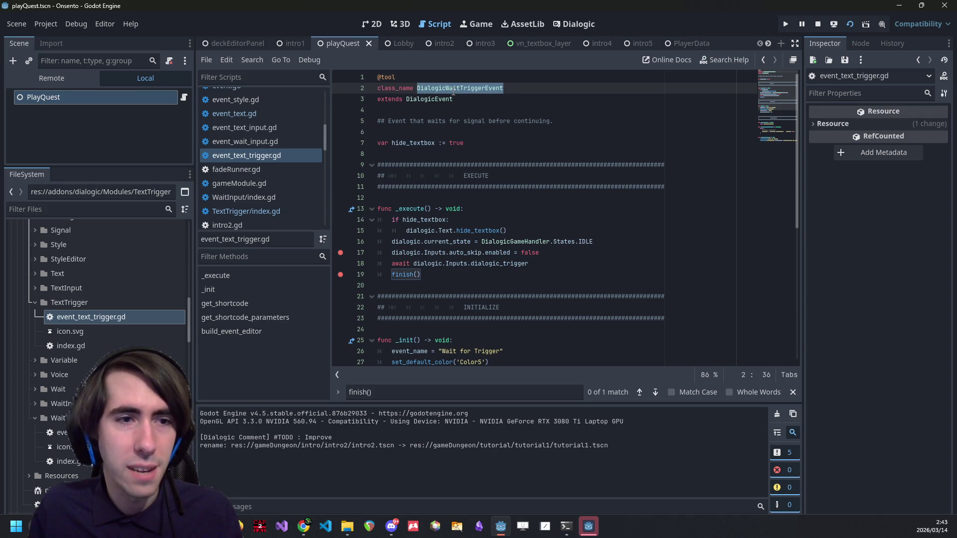
left_click(472, 97)
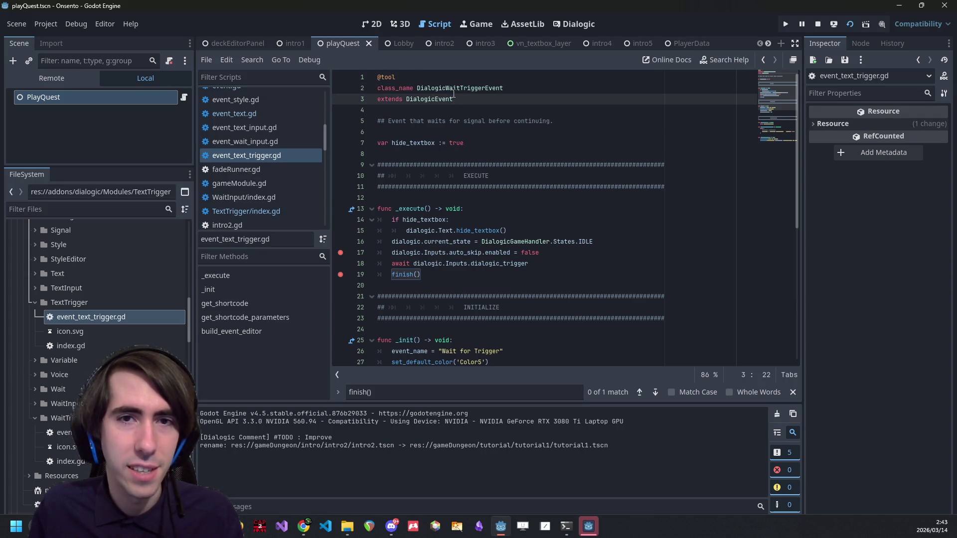
key("ctrl+v")
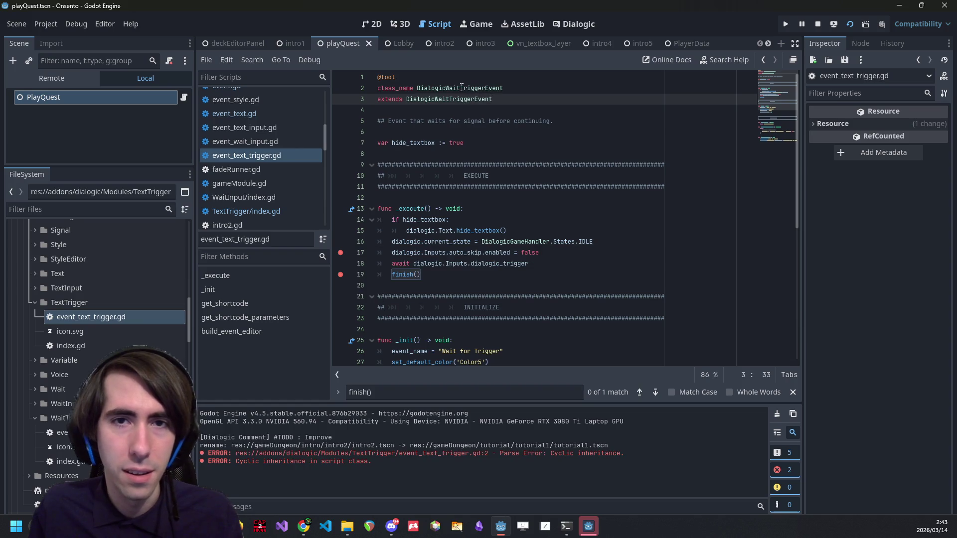
left_click(447, 88)
key("F5")
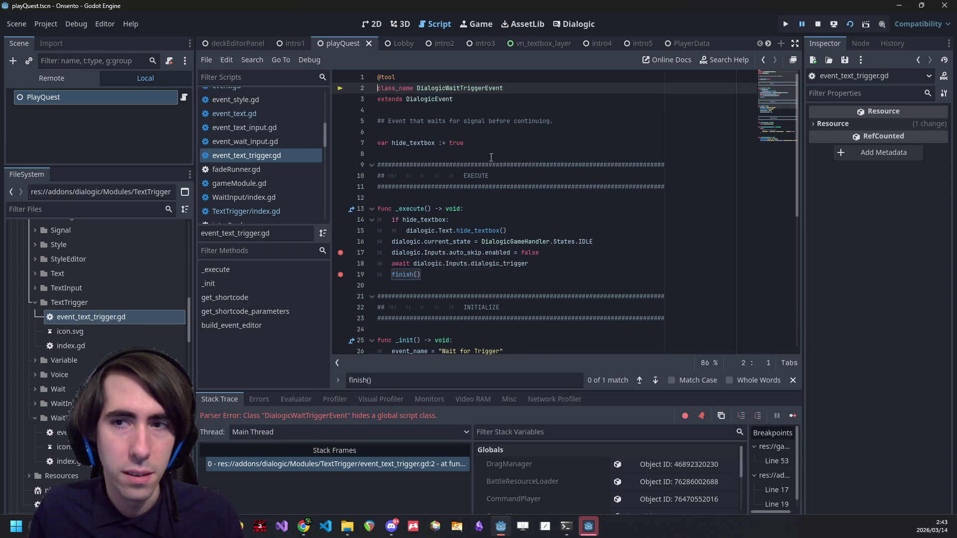
scroll(488, 222, "down", 8)
scroll(488, 222, "up", 6)
scroll(96, 356, "up", 5)
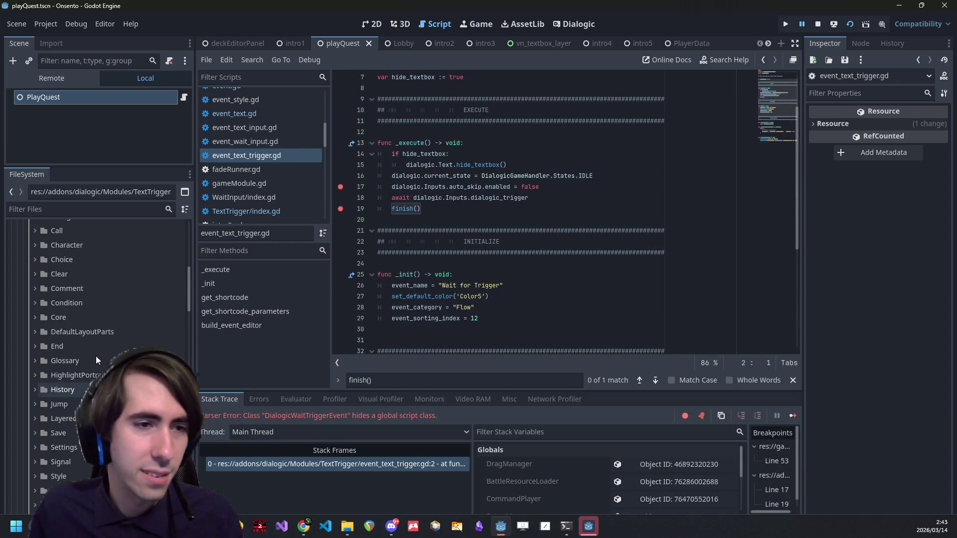
scroll(96, 356, "down", 3)
scroll(137, 339, "up", 5)
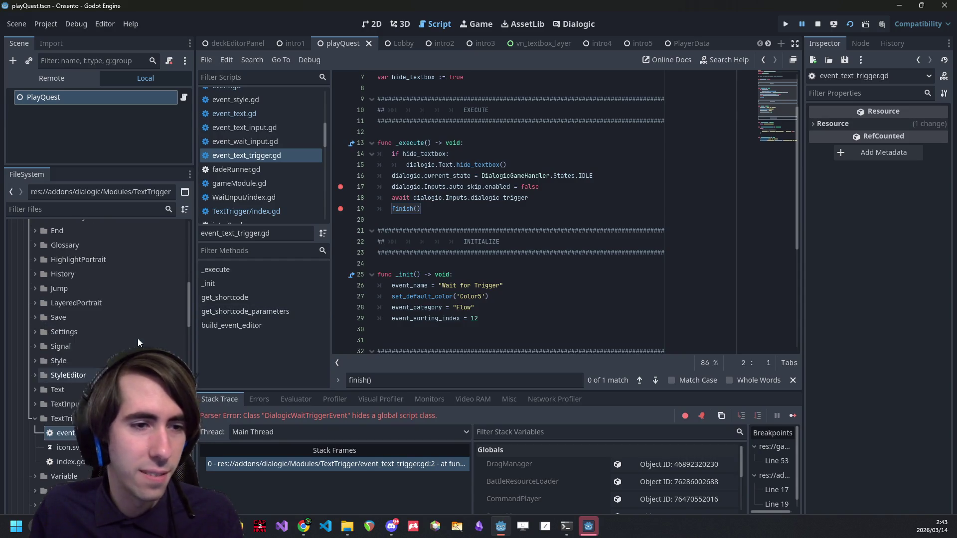
scroll(466, 137, "up", 2)
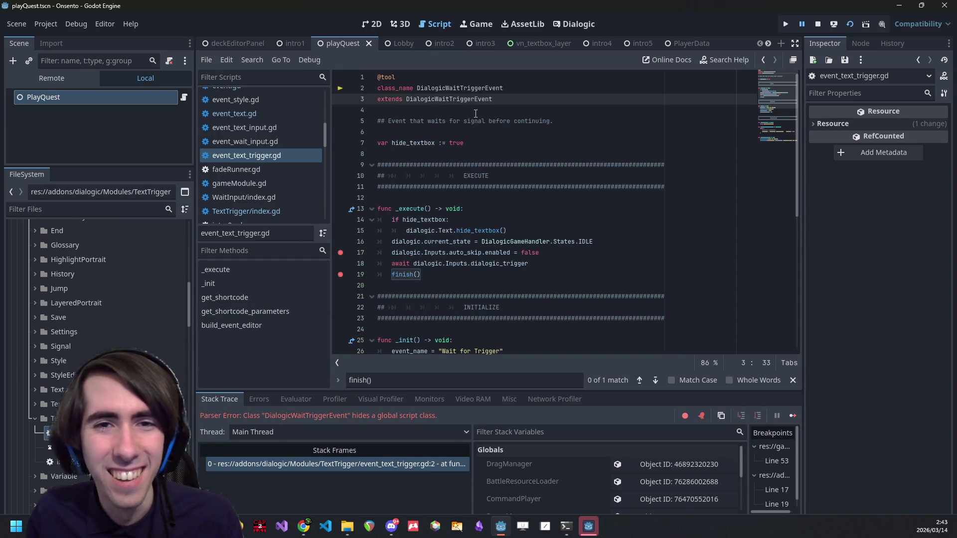
Make the script extend DialogicTextEvent with class_name DialogicTextTriggerEvent, and save.
double_click(429, 99)
key("ctrl+v")
left_click(435, 99)
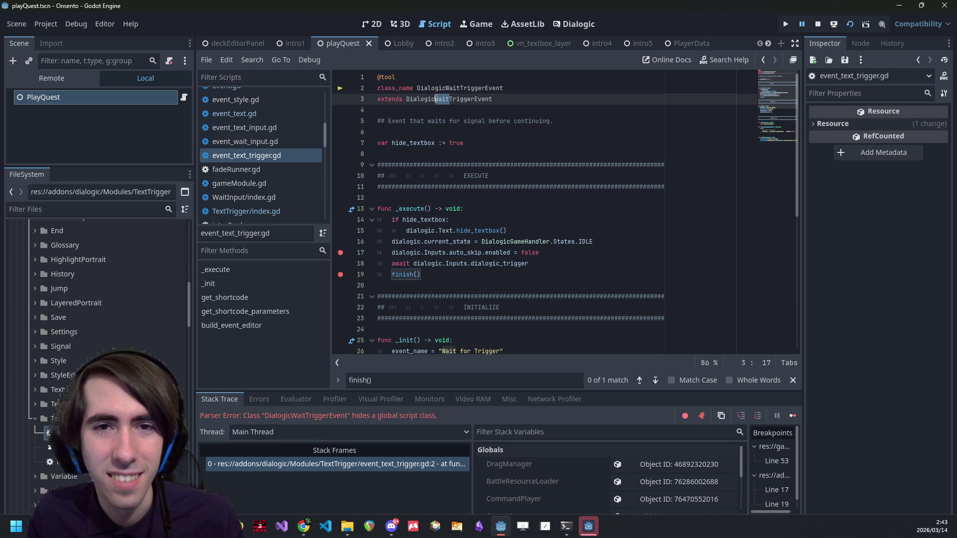
key("Delete")
key("Delete")
key("Delete")
type("Text")
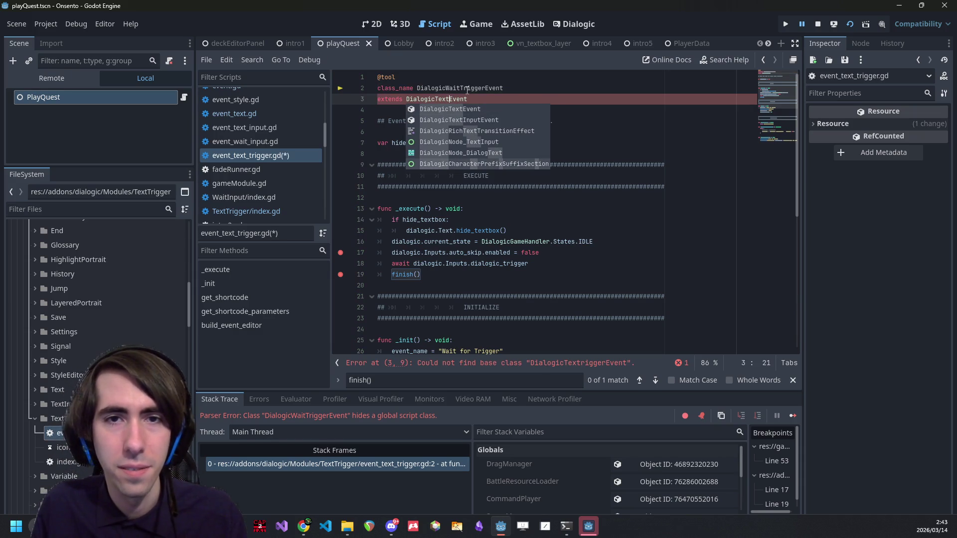
key("Delete")
left_click(459, 88)
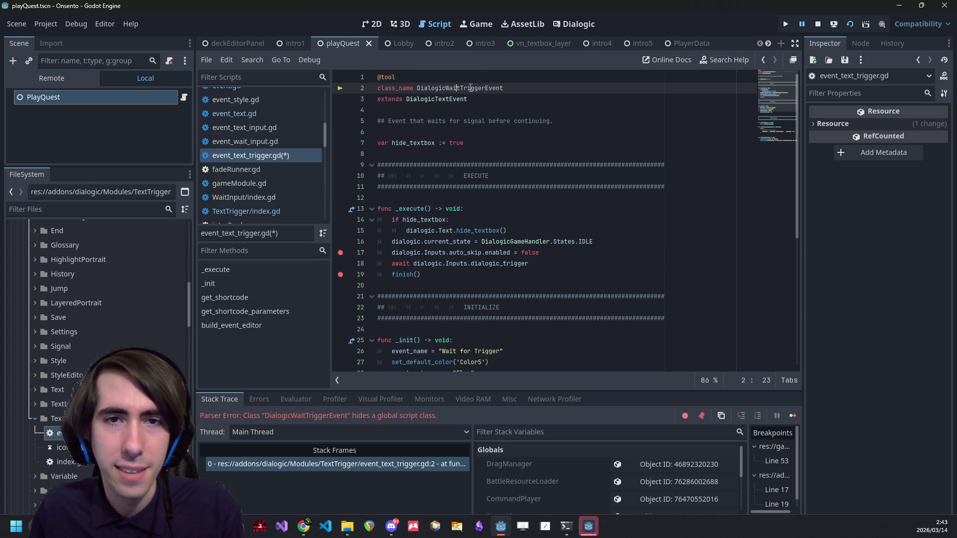
key("BackSpace")
key("BackSpace")
key("BackSpace")
type("ext")
key("ctrl+s")
Change the event_name in _init to "Text Wait Trigger" and save.
scroll(494, 206, "down", 3)
scroll(494, 205, "up", 3)
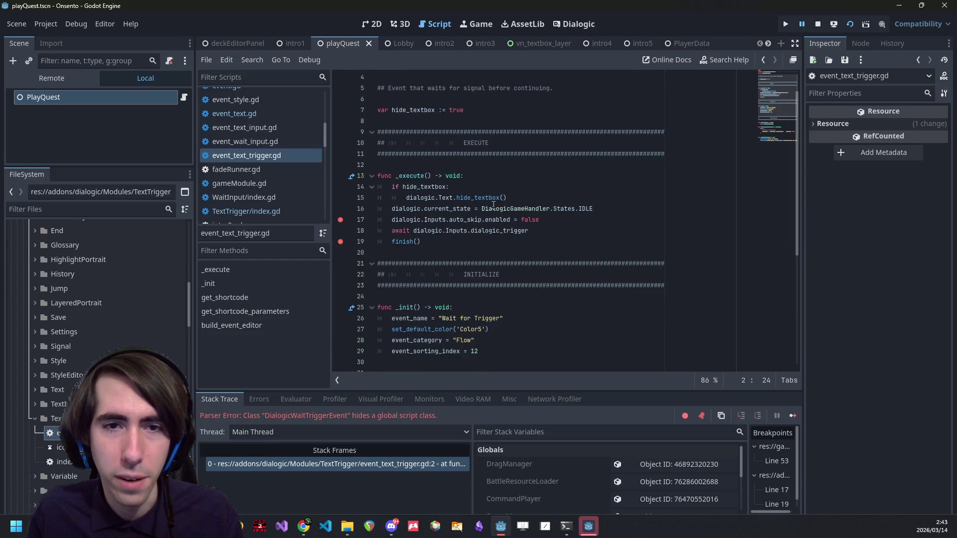
scroll(482, 230, "down", 5)
scroll(481, 231, "up", 2)
left_click_drag(514, 248, 495, 233)
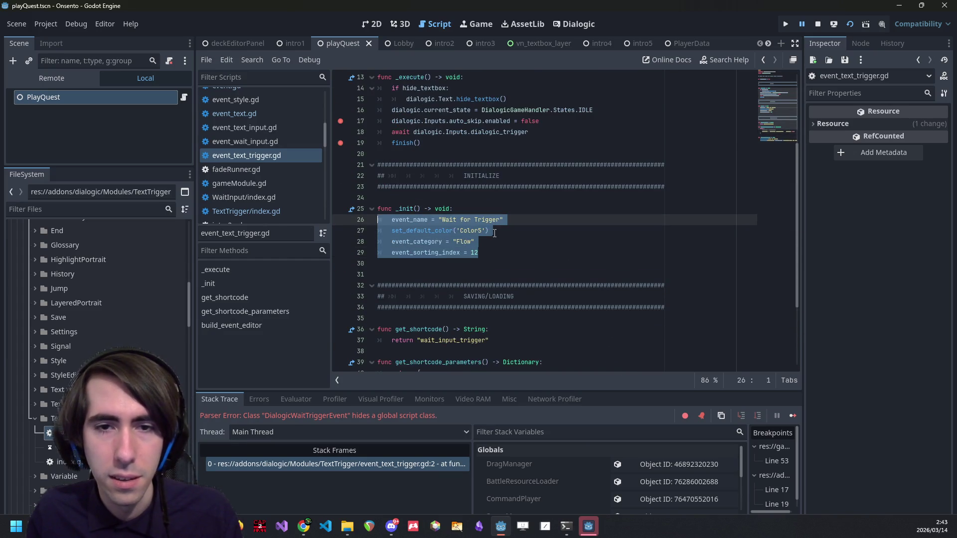
double_click(494, 220)
scroll(496, 223, "up", 3)
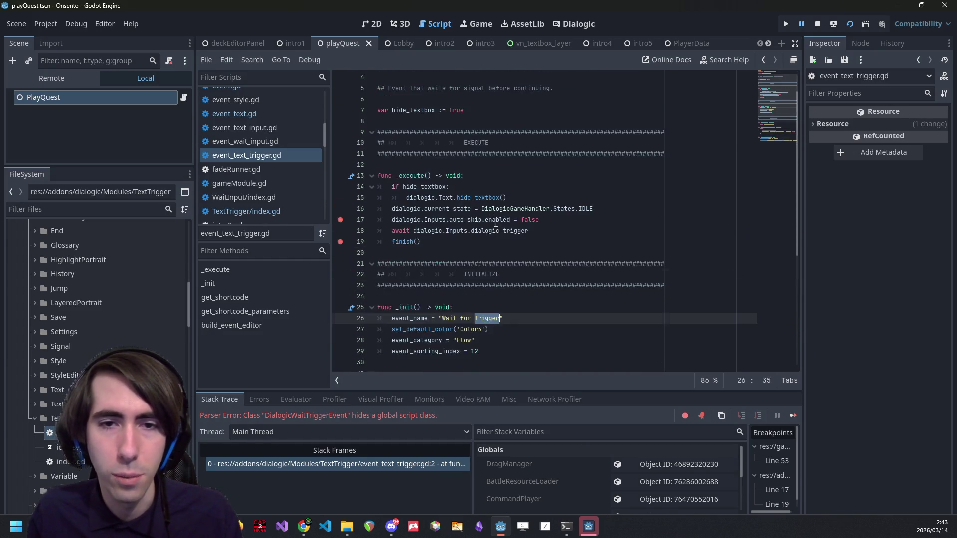
double_click(451, 317)
scroll(453, 315, "up", 1)
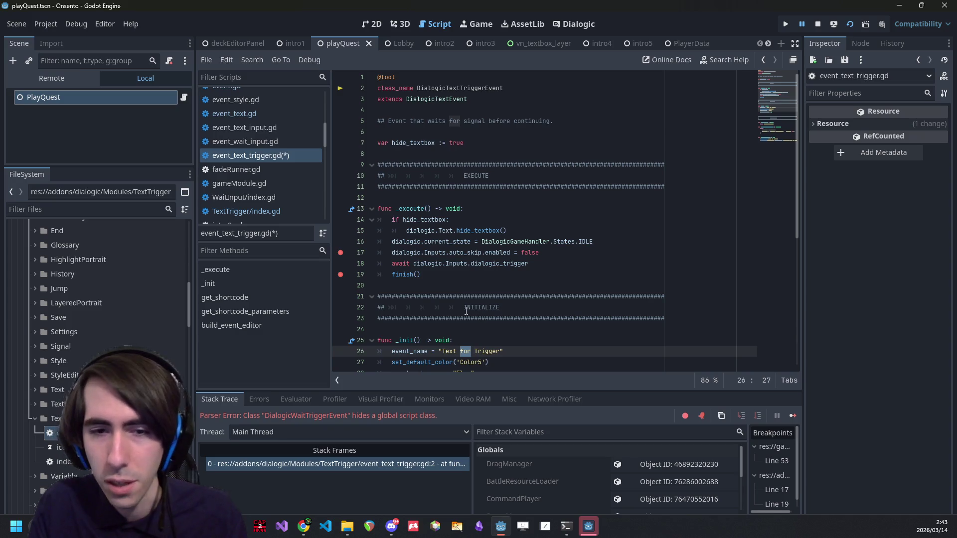
type("Wait")
key("ctrl+s")
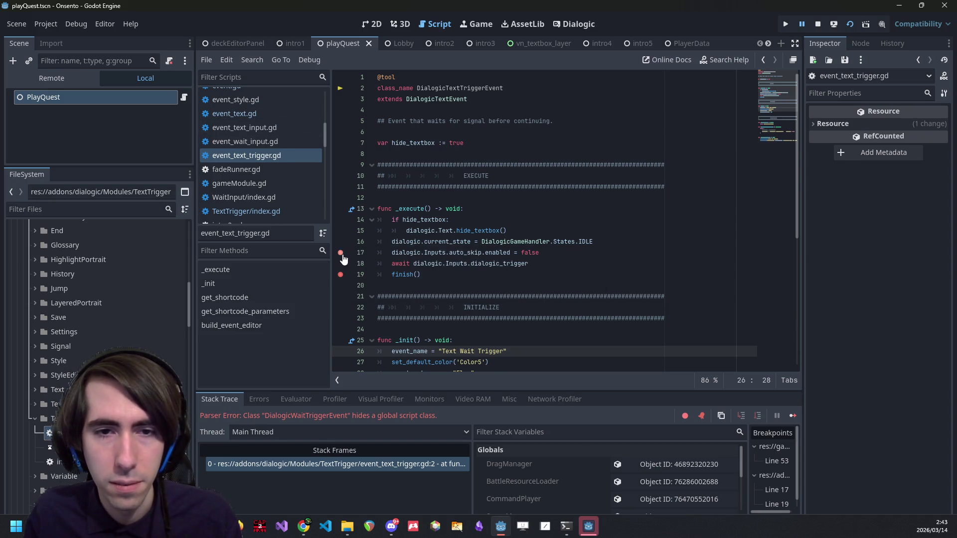
Remove the breakpoints on lines 17 and 19.
left_click(342, 275)
left_click(466, 274)
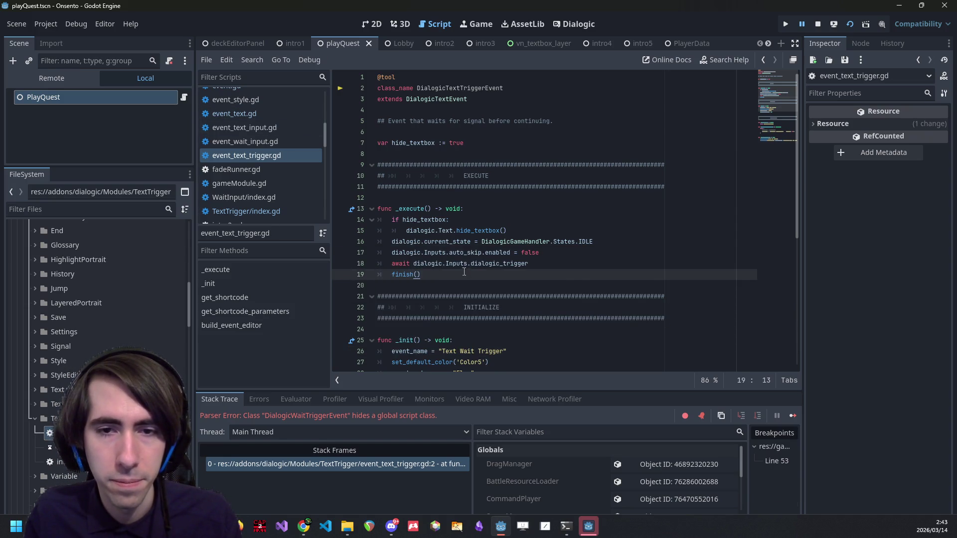
scroll(464, 271, "down", 2)
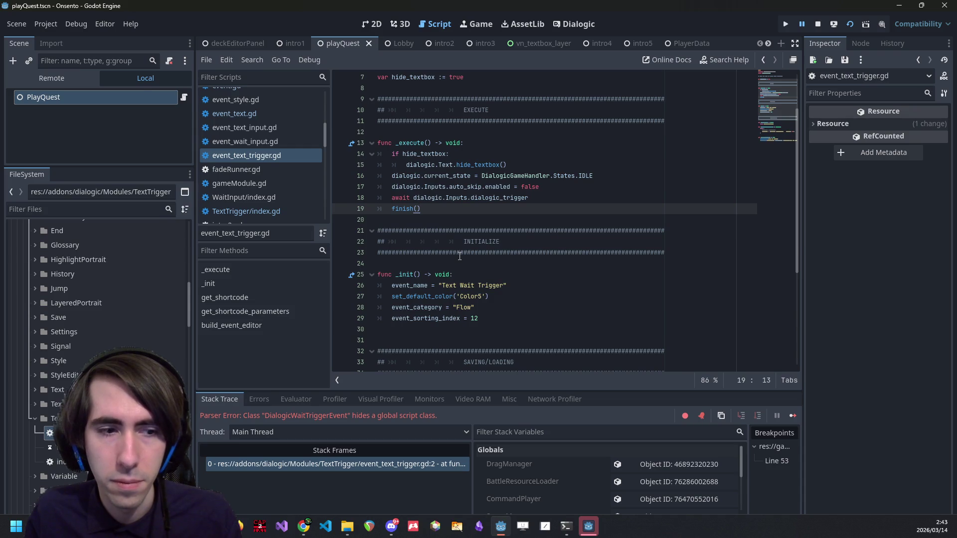
scroll(459, 256, "up", 2)
left_click(463, 87)
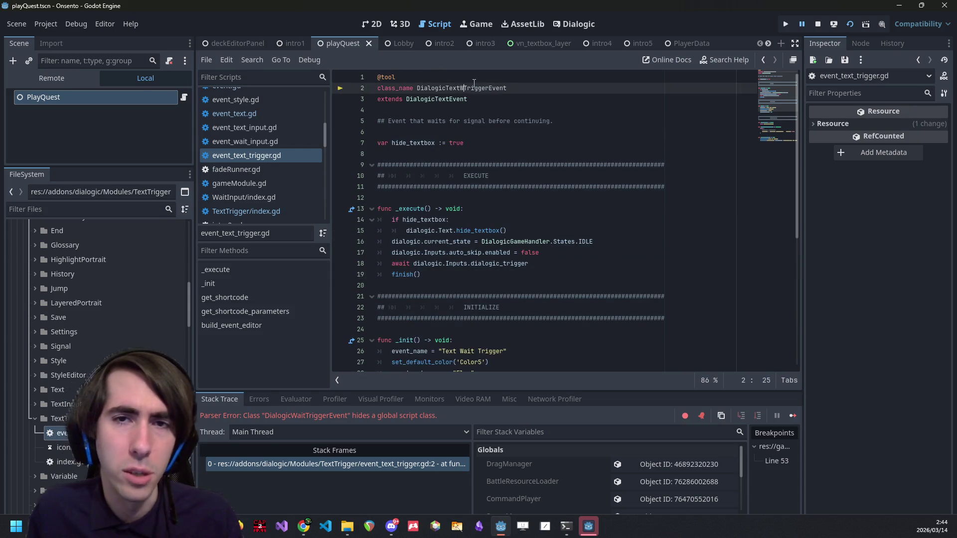
Add Wait to the class name and script name, and update index.gd's path to event_text_wait_trigger.gd.
type("ait")
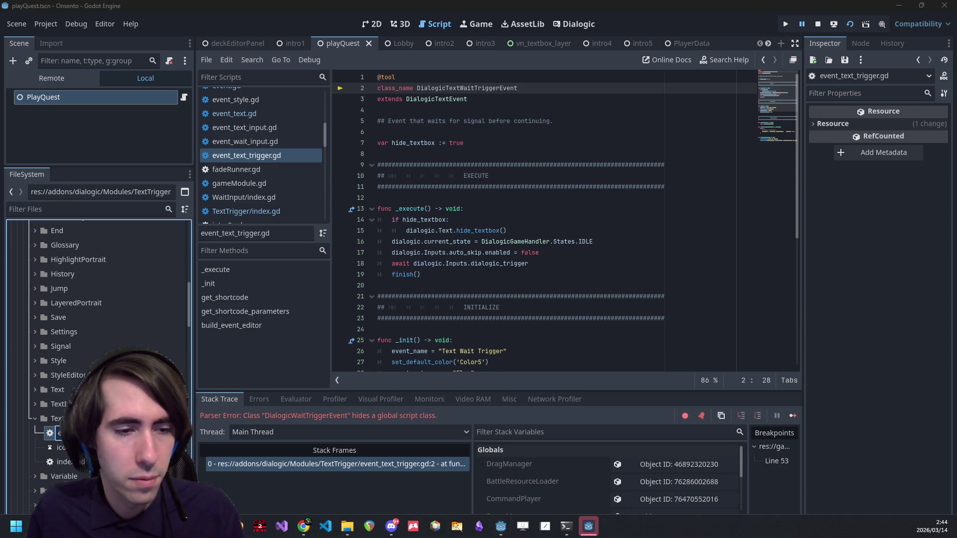
key("Return")
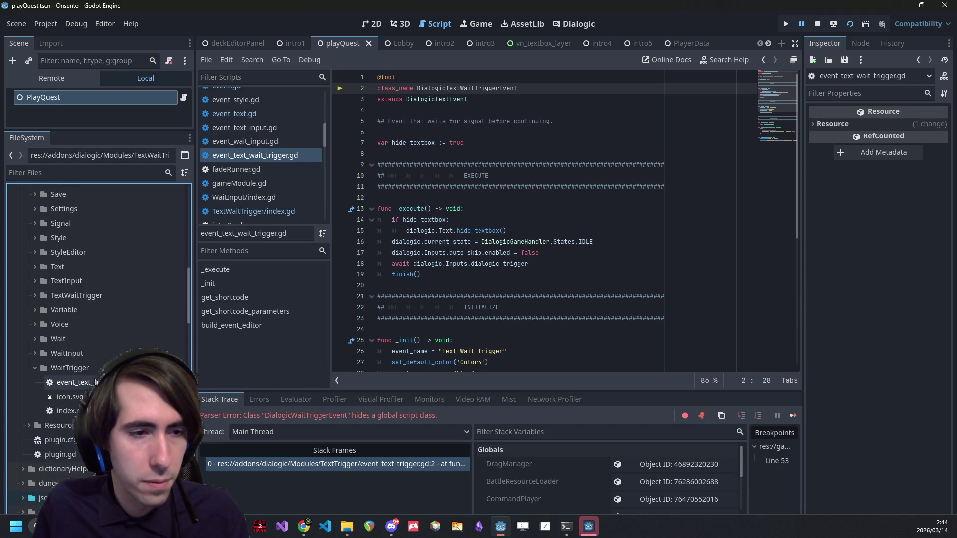
double_click(83, 300)
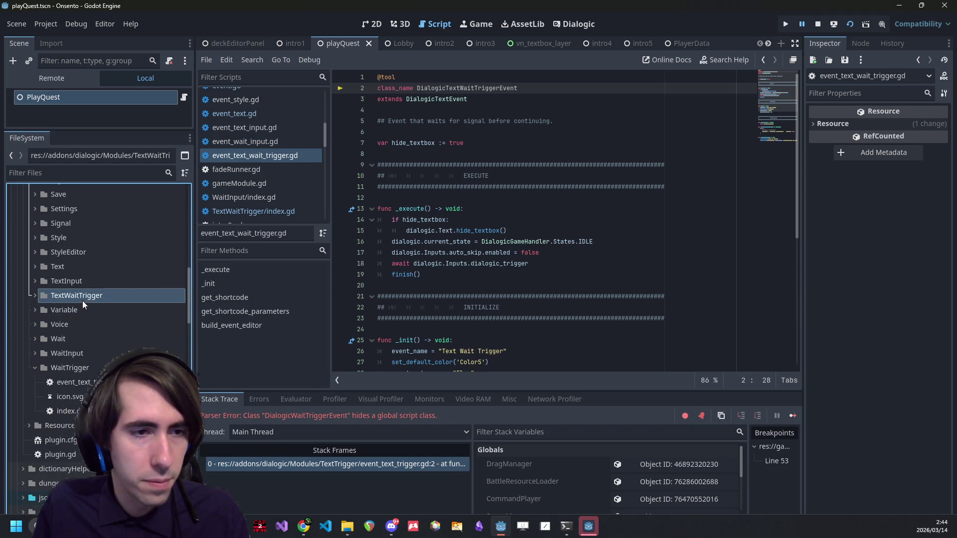
double_click(85, 338)
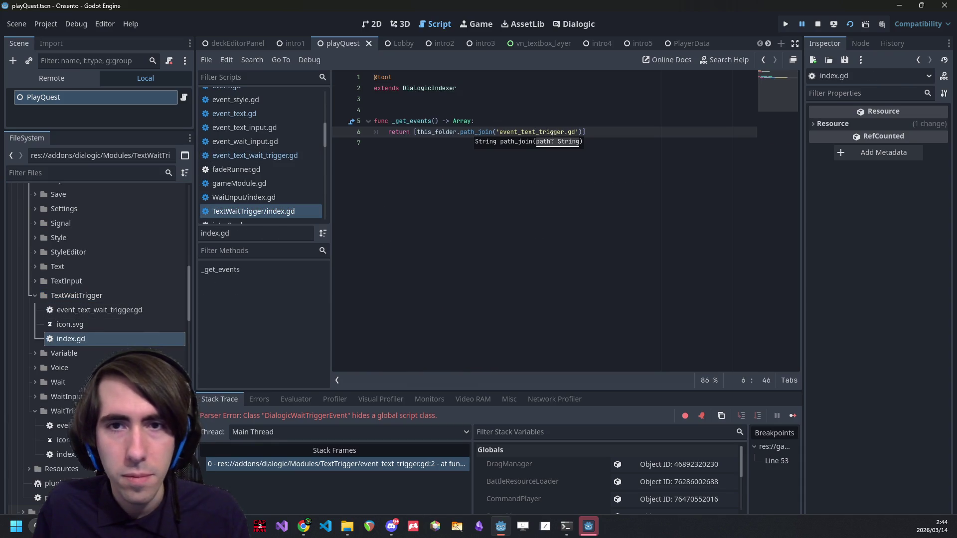
type("_wait")
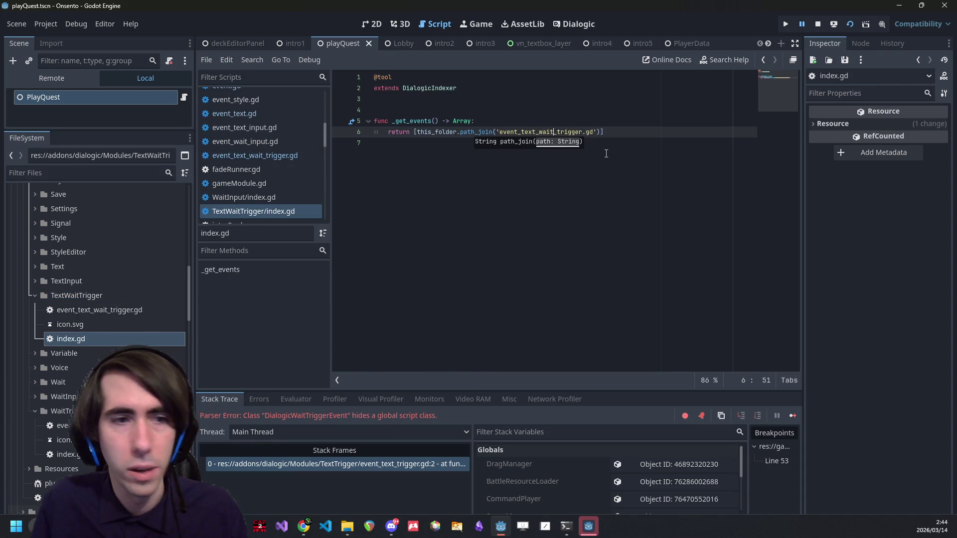
Reopen event_text_wait_trigger.gd and check its event name and the DialogicTextWaitTriggerEvent class name.
double_click(132, 309)
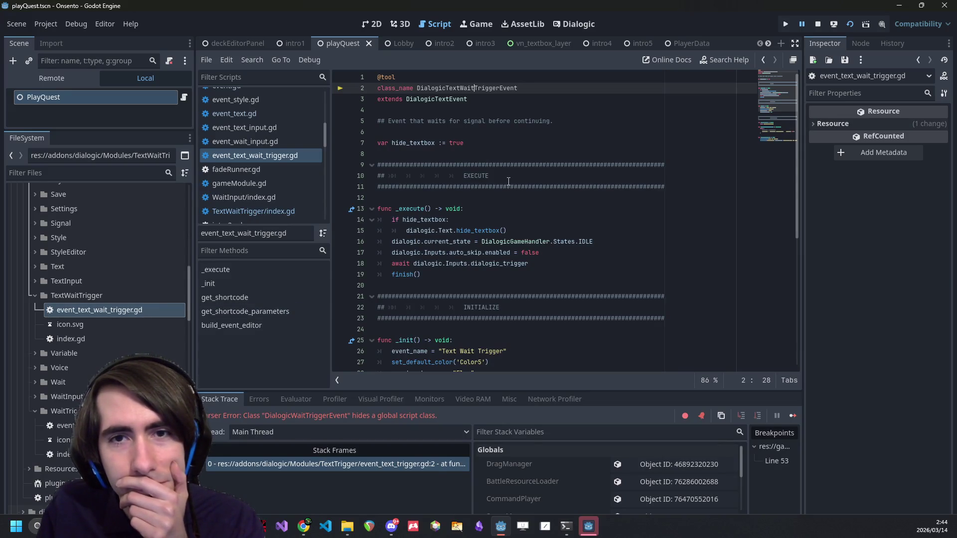
scroll(508, 181, "down", 1)
double_click(456, 317)
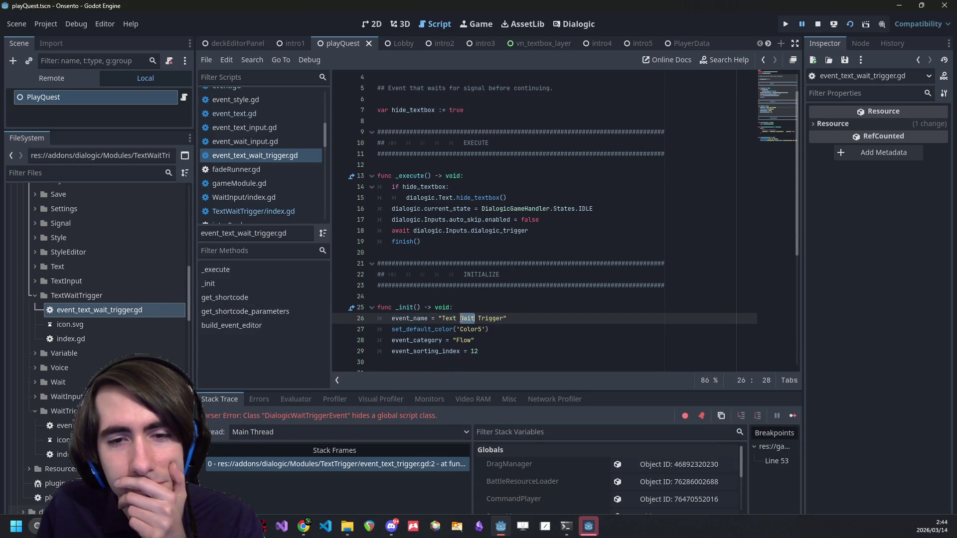
scroll(460, 313, "down", 1)
scroll(463, 309, "up", 2)
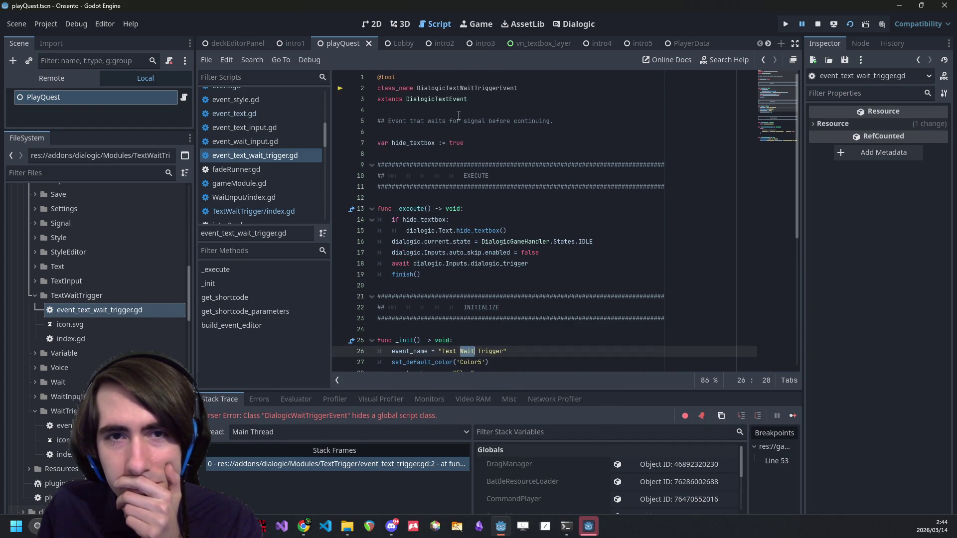
double_click(458, 88)
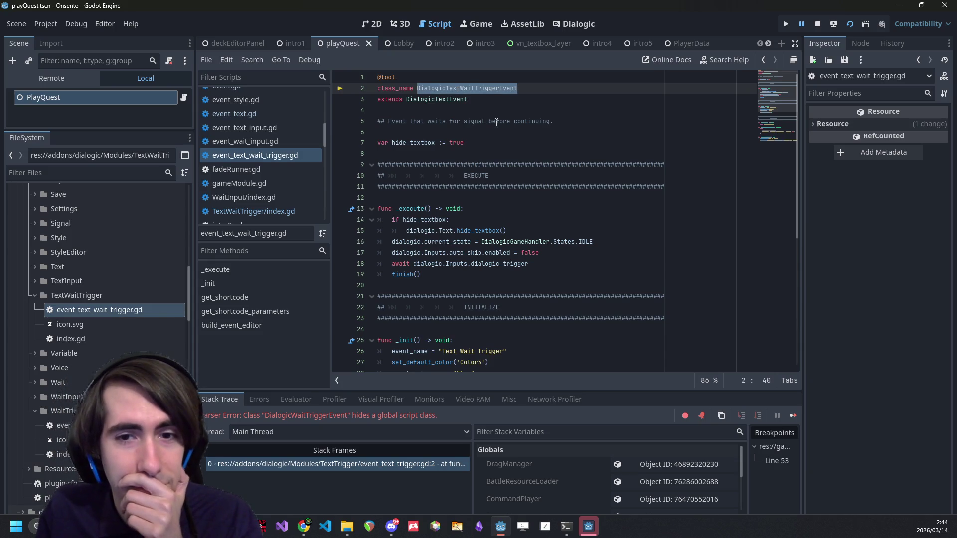
scroll(496, 122, "down", 4)
scroll(495, 234, "down", 2)
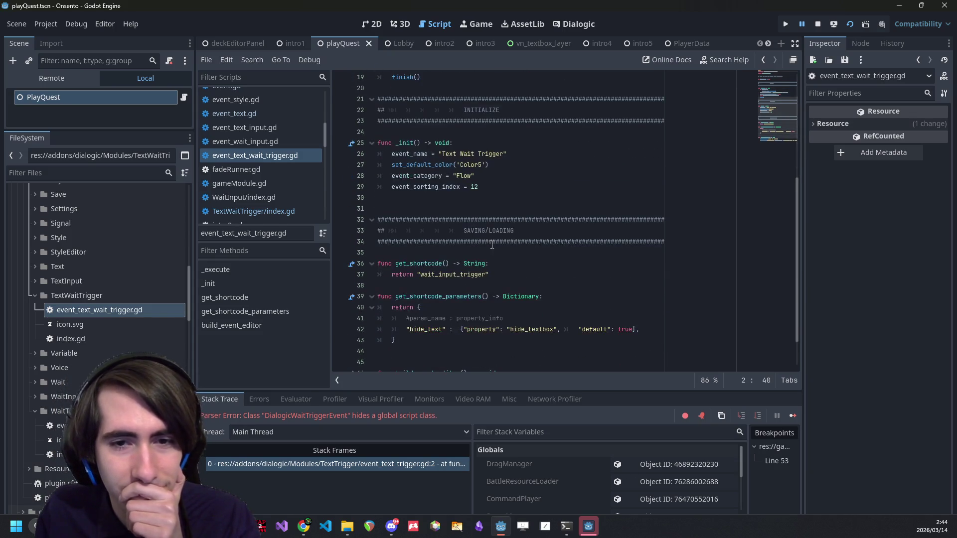
Change the default value on line 42 from true to false and save.
left_click(457, 275)
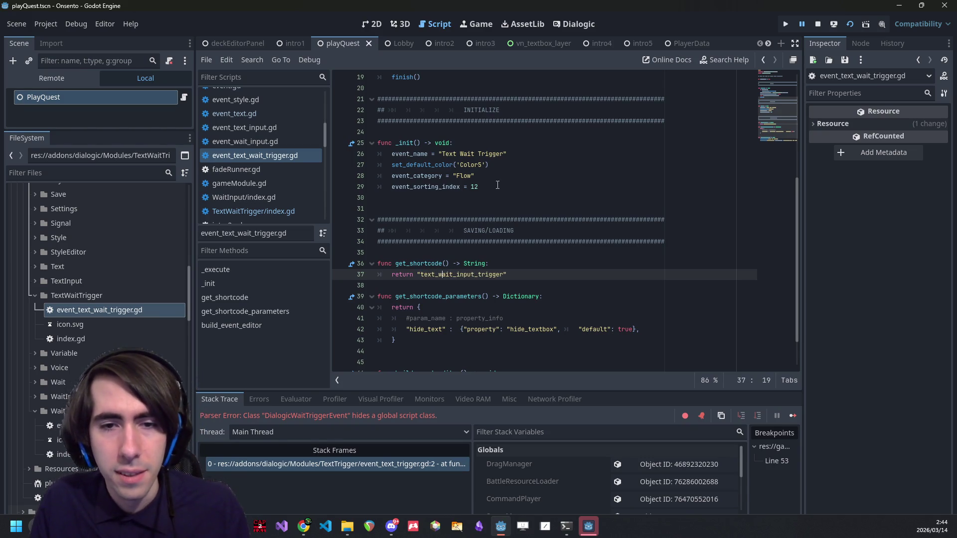
key("ctrl+s")
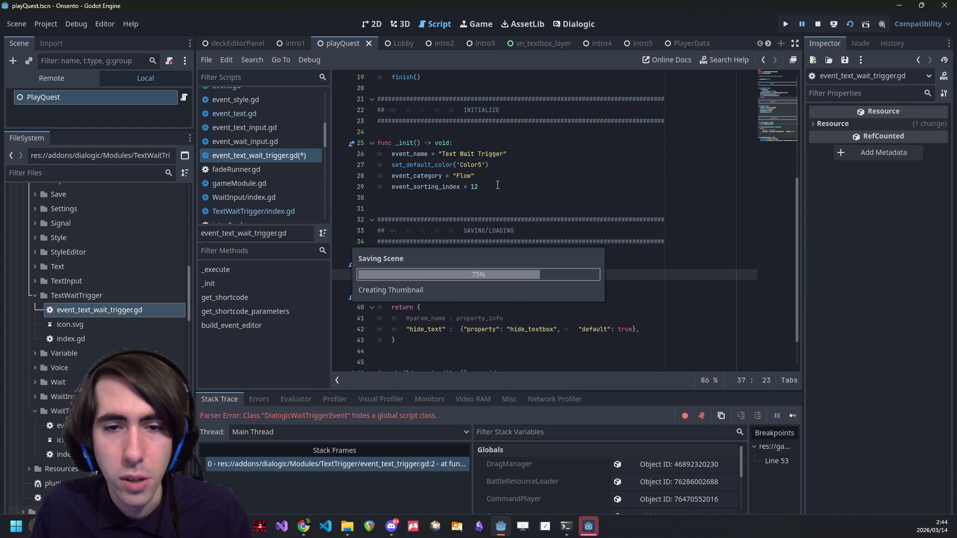
scroll(498, 196, "down", 2)
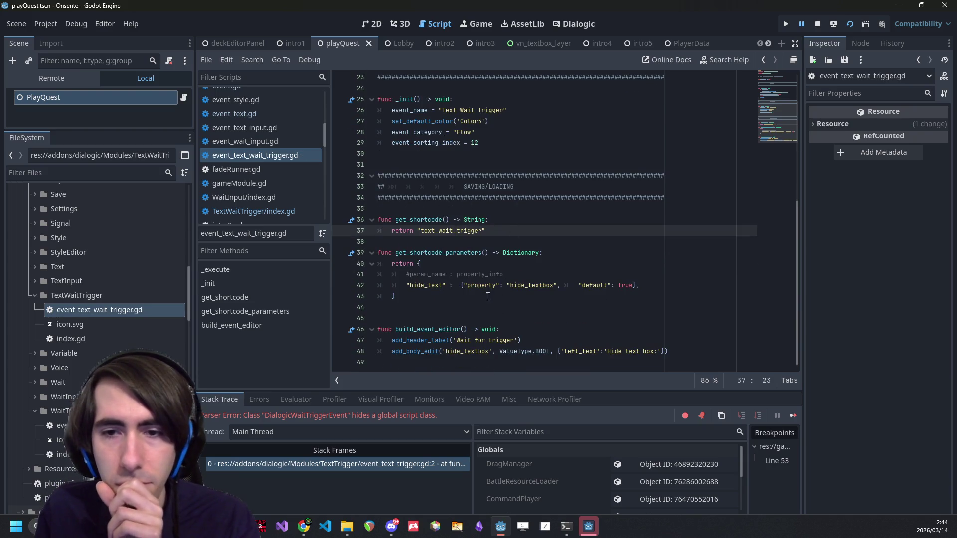
left_click(513, 295)
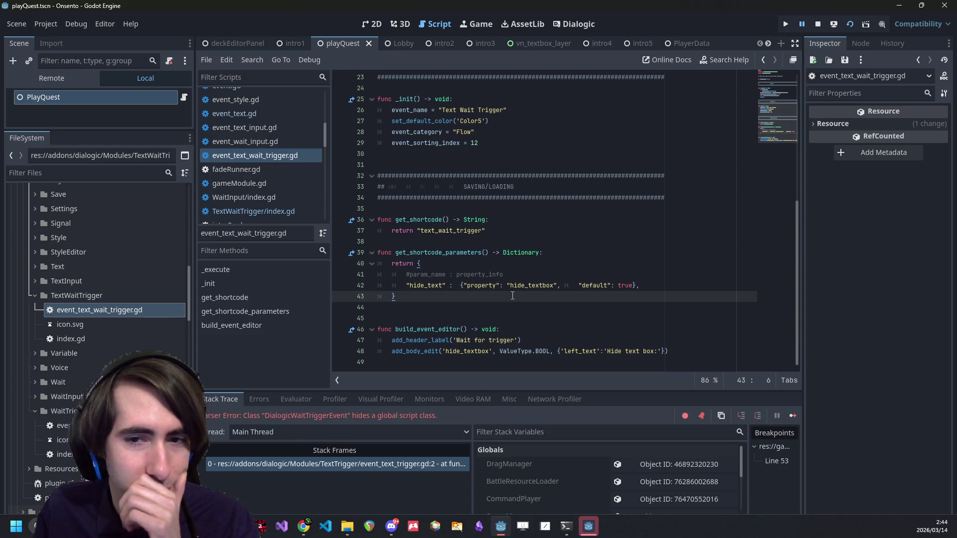
double_click(621, 287)
type("false")
key("ctrl+s")
key("ctrl+s")
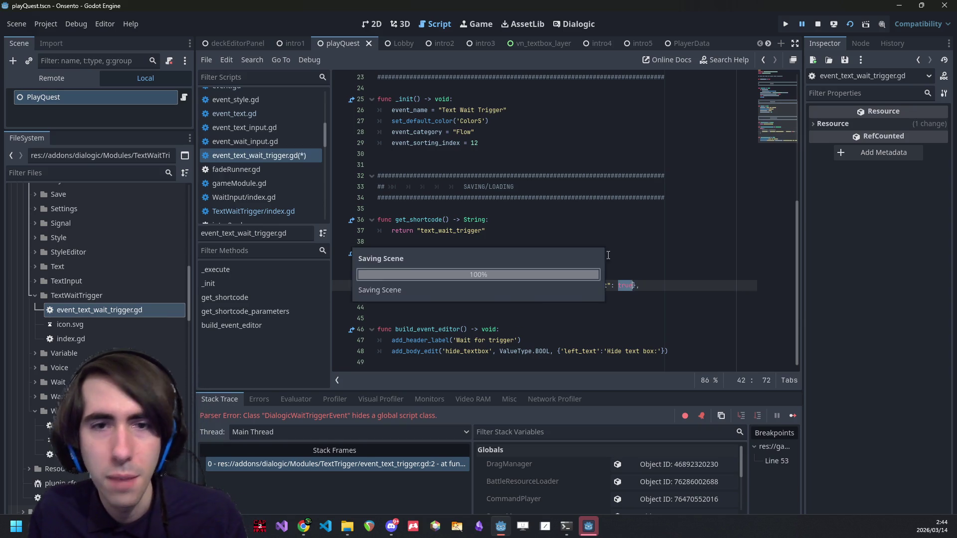
key("ctrl+s")
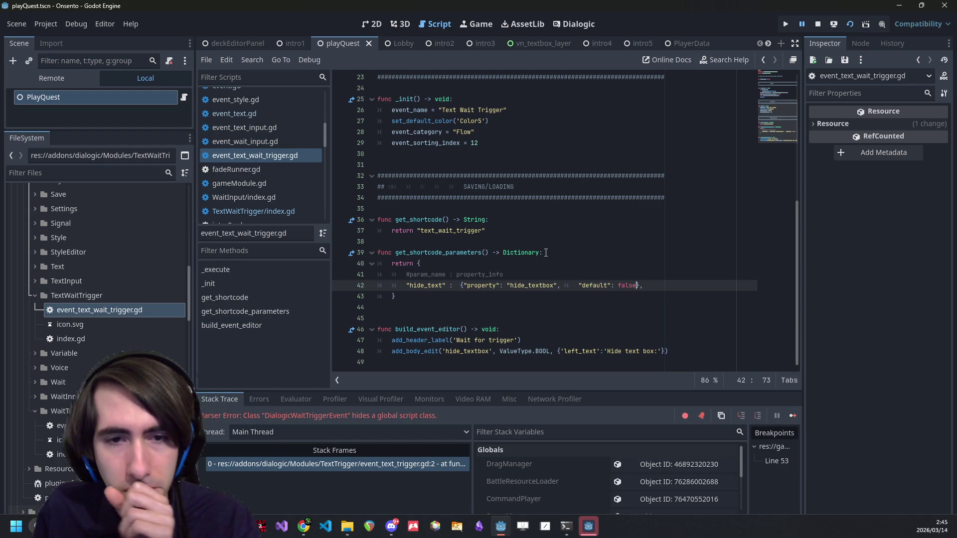
Comment out the hide_text shortcode parameter and the hide_textbox body-edit line, and save.
left_click(442, 283)
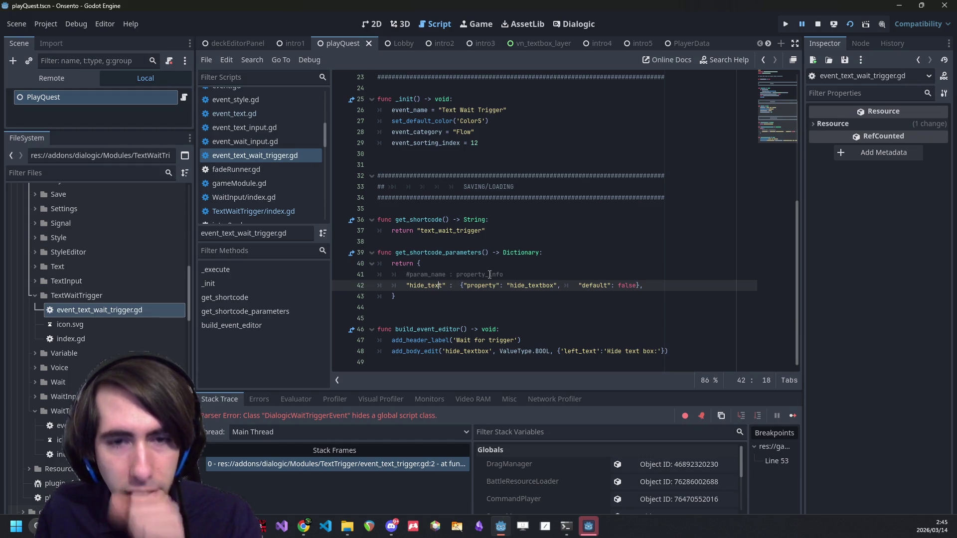
key("ctrl+k")
key("ctrl+s")
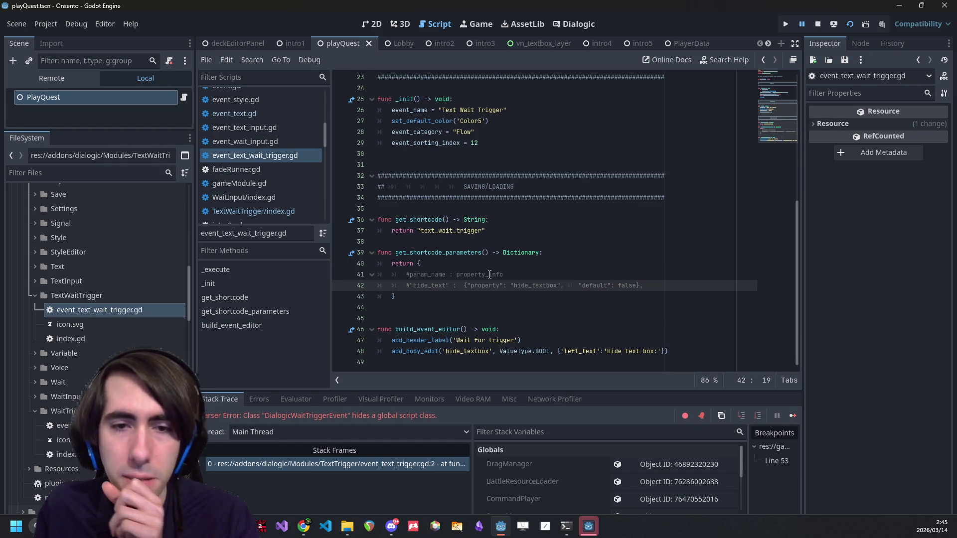
left_click(519, 351)
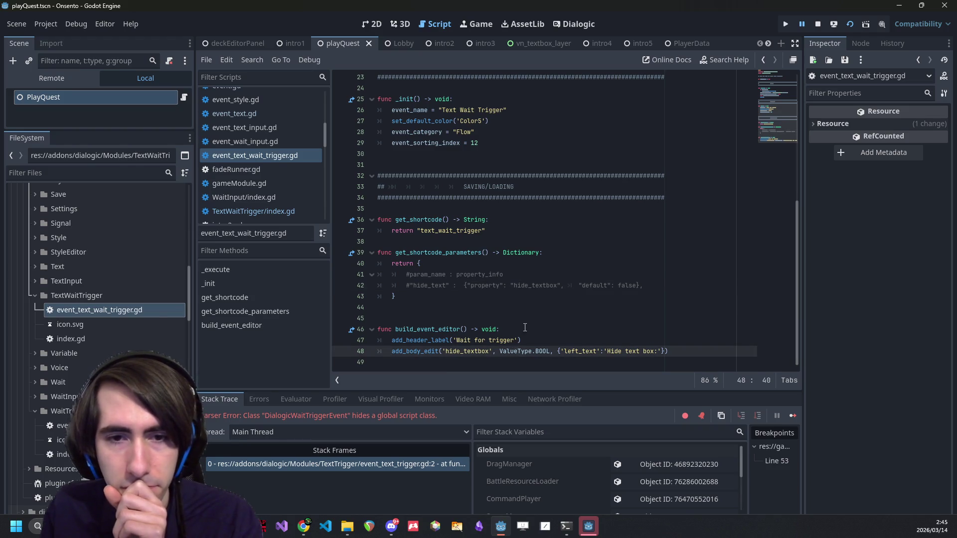
double_click(467, 351)
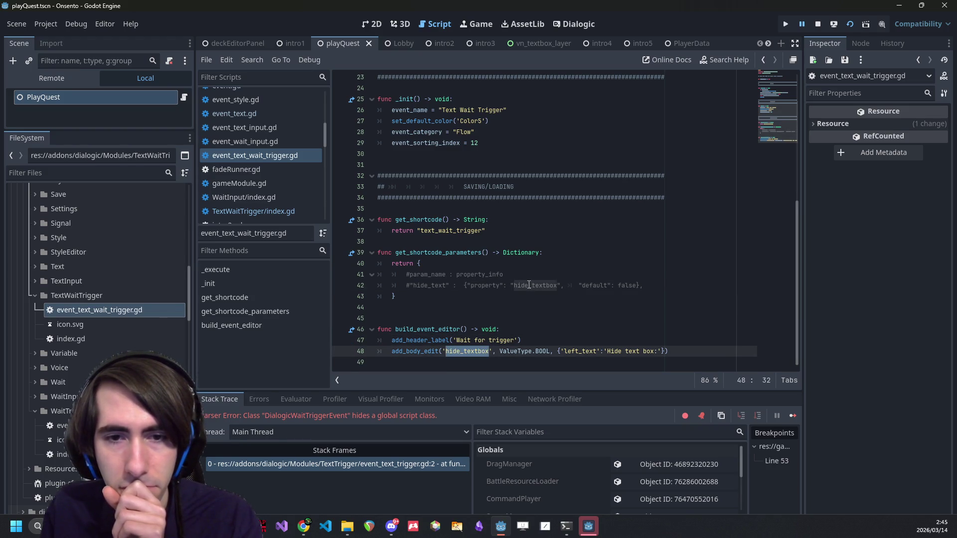
left_click(514, 351)
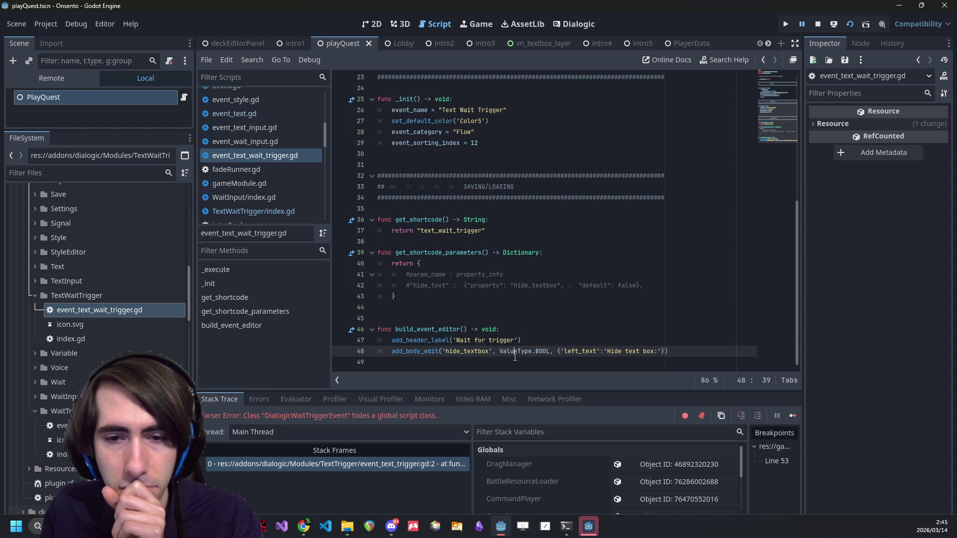
key("ctrl+k")
key("ctrl+s")
Relabel the editor header to 'Text wait trigger'.
double_click(463, 341)
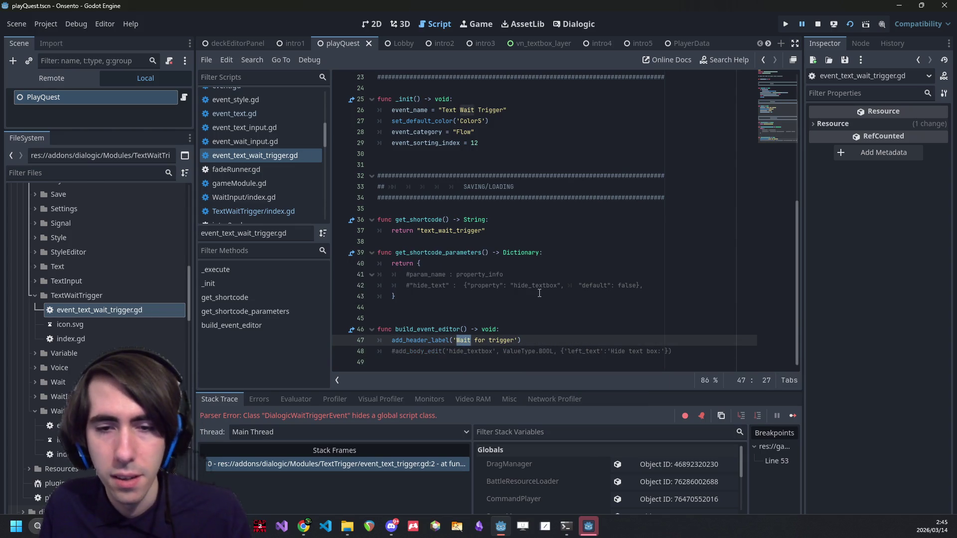
key("Left")
type("Text")
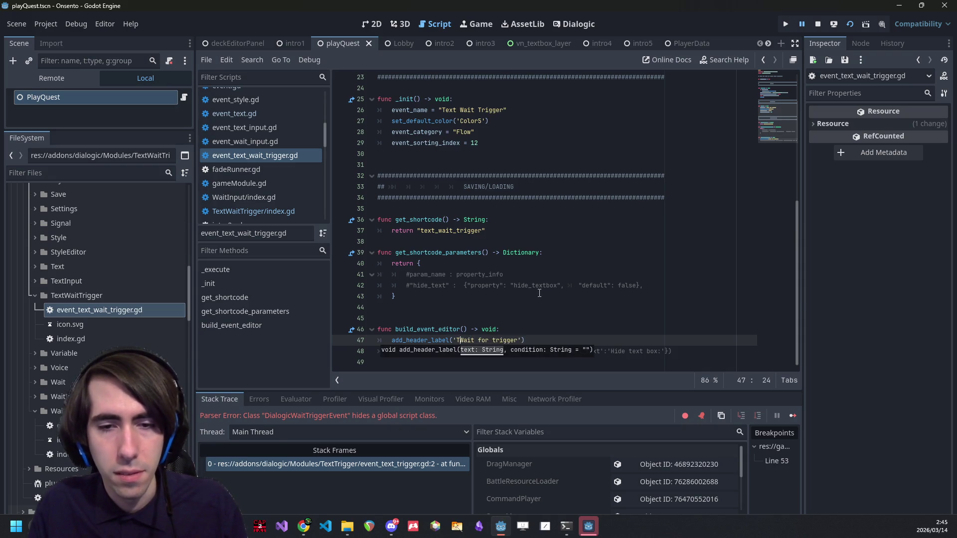
key("ctrl+Right")
key("ctrl+shift+Right")
key("BackSpace")
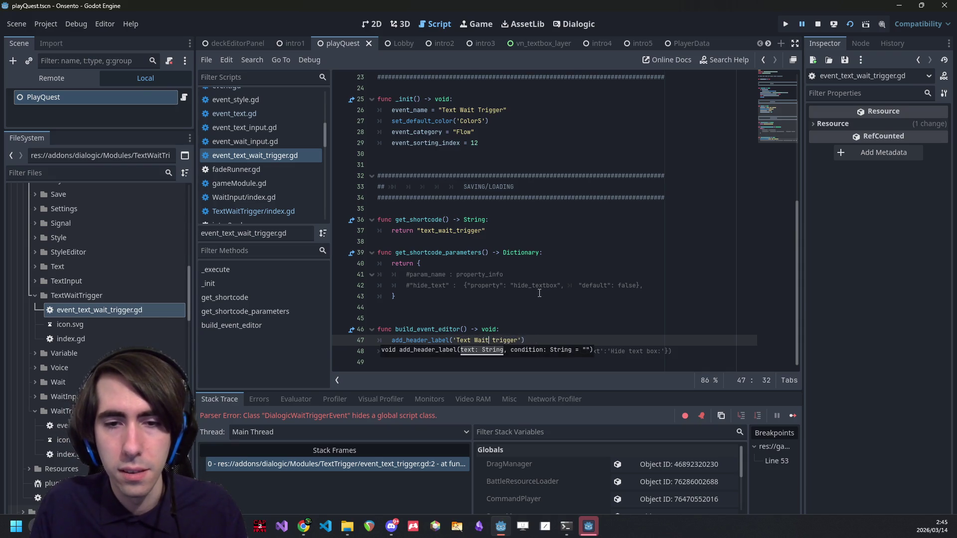
key("ctrl+s")
key("ctrl+z")
key("ctrl+z")
key("ctrl+y")
key("ctrl+y")
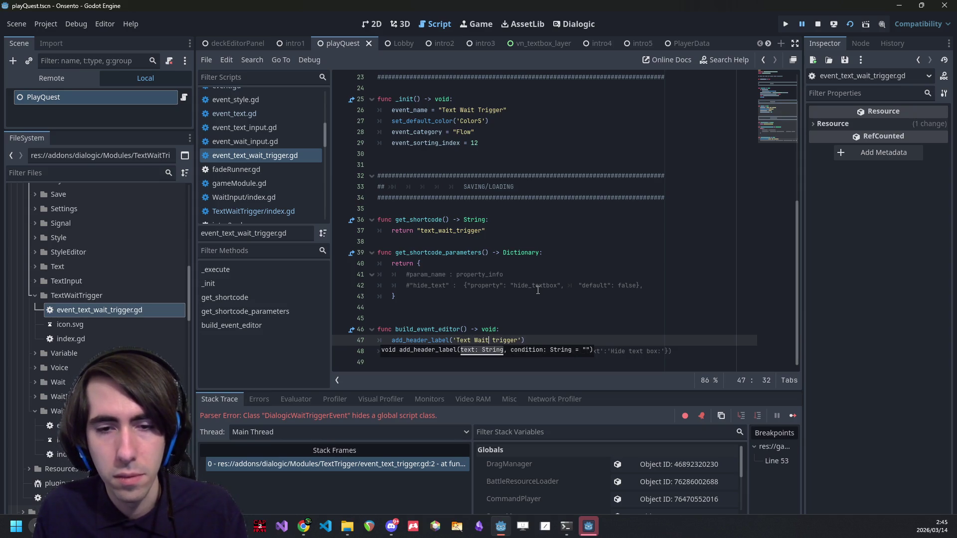
key("Delete")
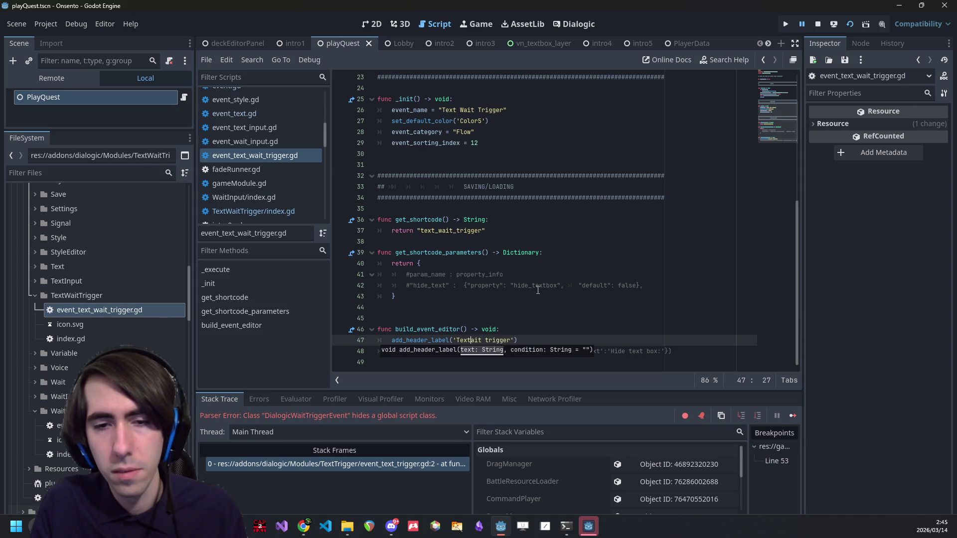
type("w")
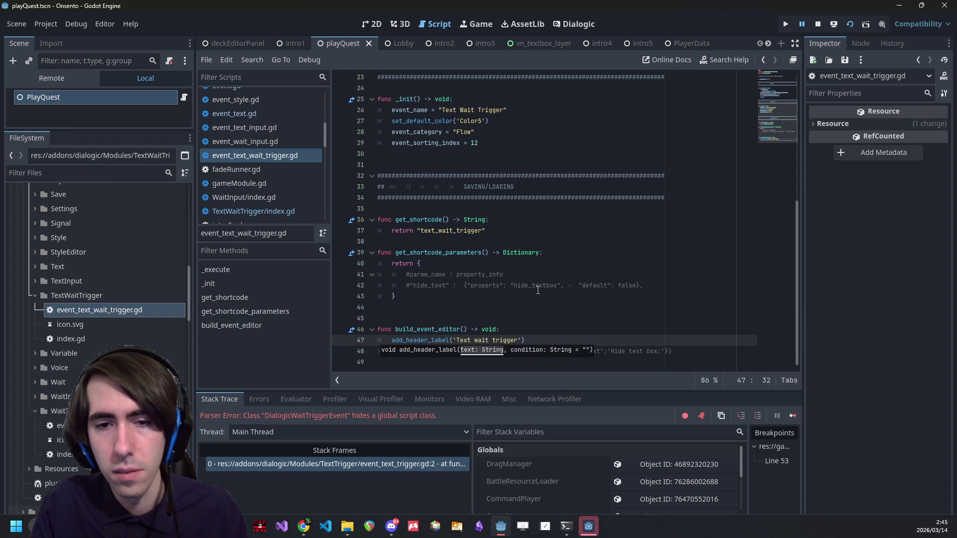
Delete the hide_textbox variable declaration and its check in _execute.
scroll(538, 289, "up", 4)
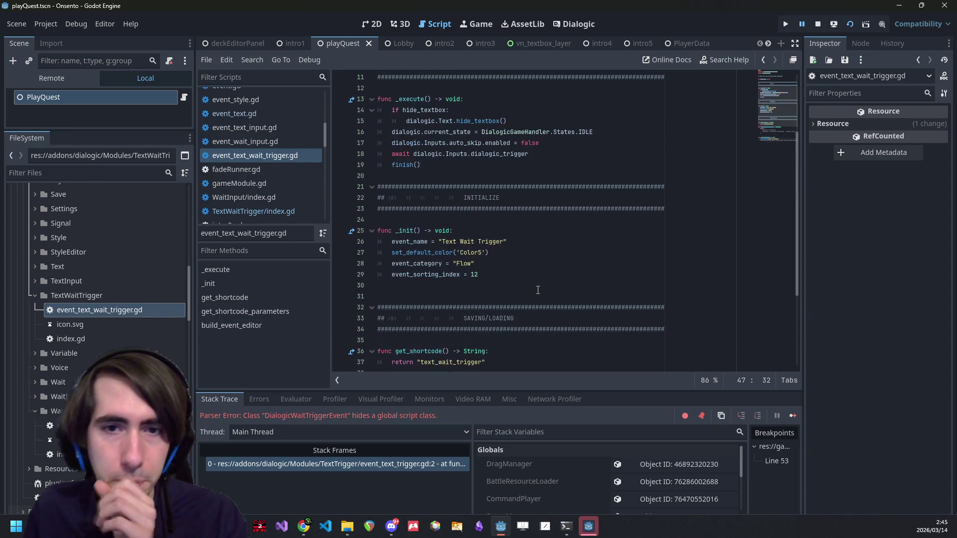
scroll(535, 290, "up", 3)
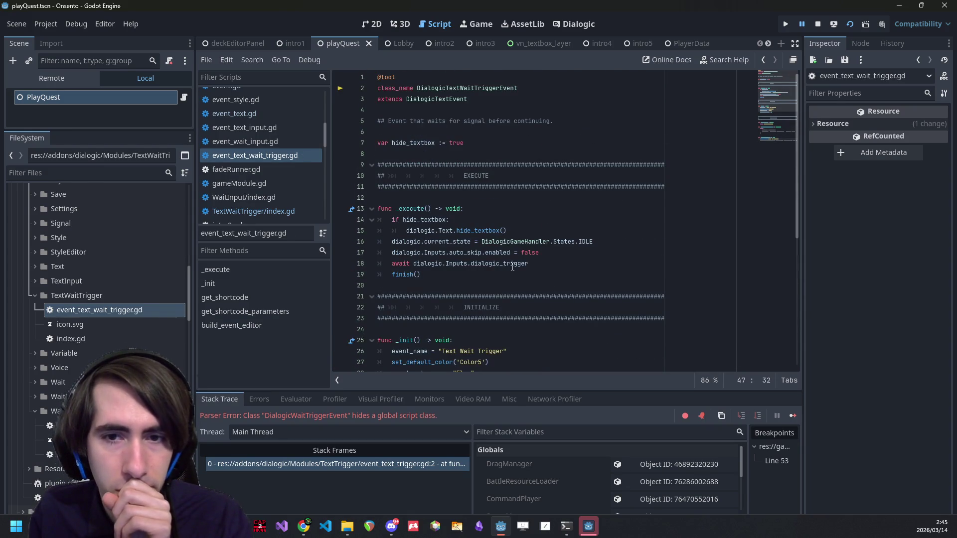
double_click(411, 144)
left_click_drag(465, 144, 340, 143)
key("BackSpace")
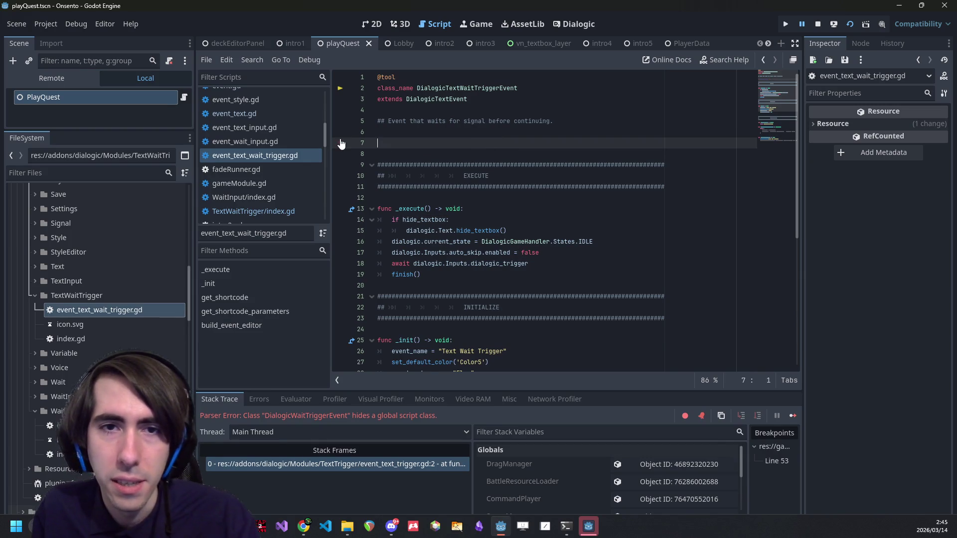
key("BackSpace")
key("BackSpace")
left_click(431, 175)
left_click(450, 198)
left_click_drag(520, 212, 348, 198)
key("BackSpace")
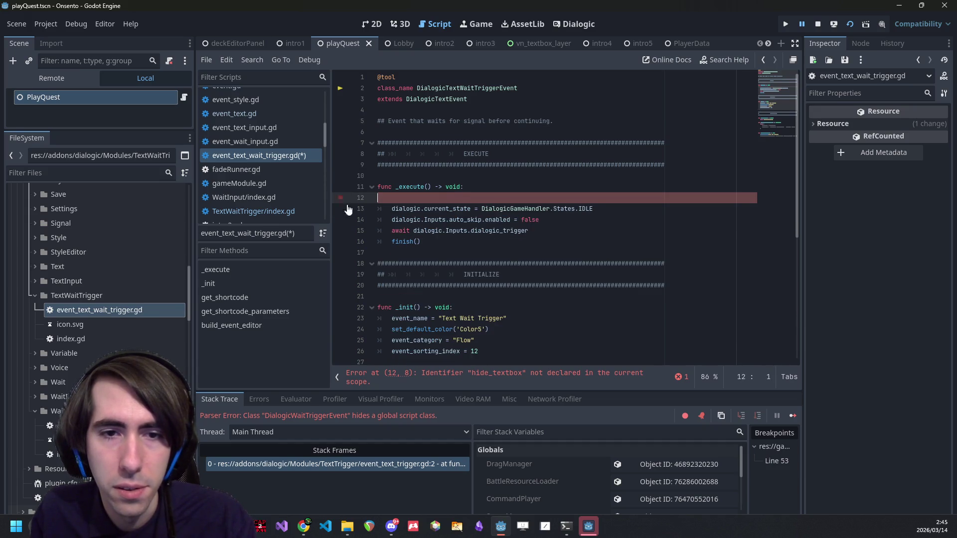
Add an empty func finish(): stub above _execute.
mouse_move(577, 241)
left_mouse_down()
mouse_move(366, 246)
mouse_move(390, 245)
left_mouse_up()
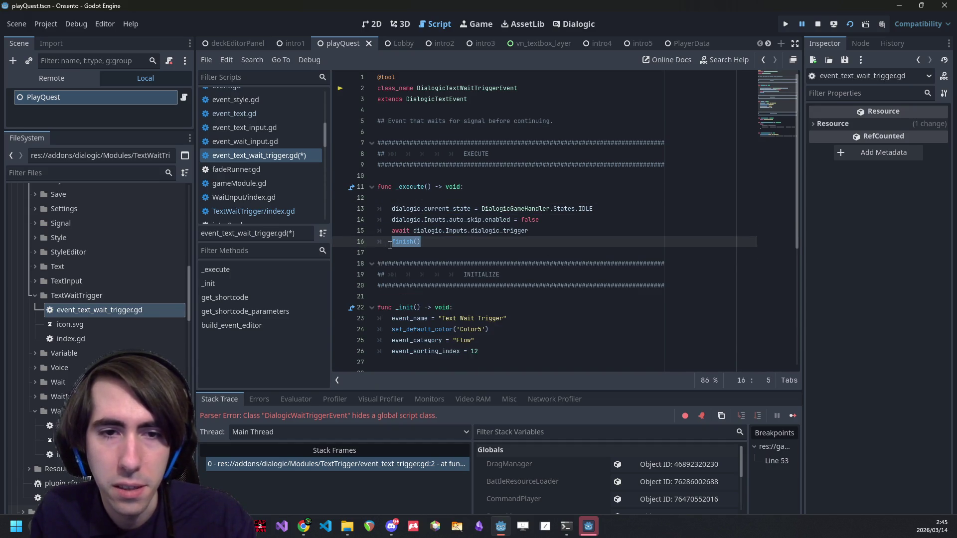
left_click(419, 175)
key("Return")
key("Return")
key("Up")
type("func finish():")
key("Return")
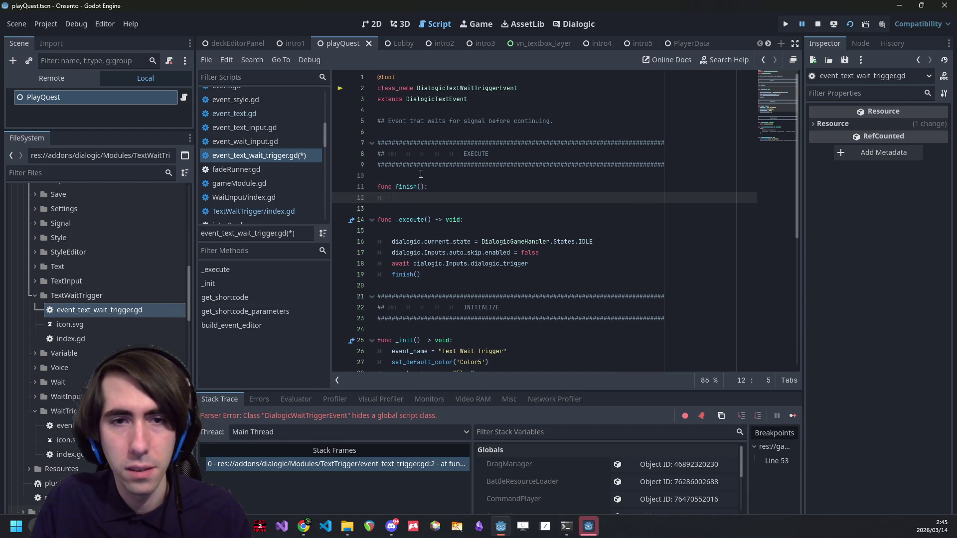
scroll(422, 175, "down", 2)
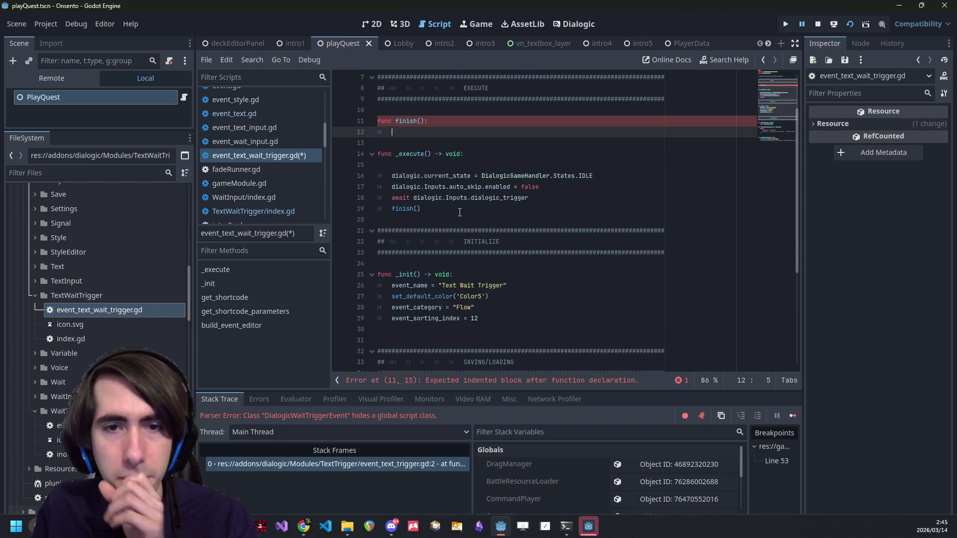
Replace the current_state assignment in _execute with a super._execute() call.
left_click(460, 212)
left_click(418, 170)
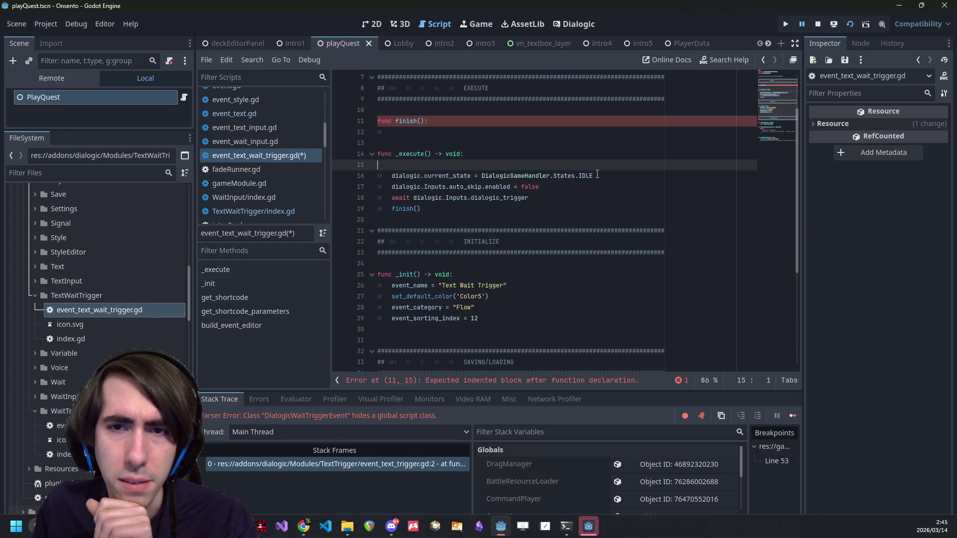
left_click_drag(610, 177, 392, 179)
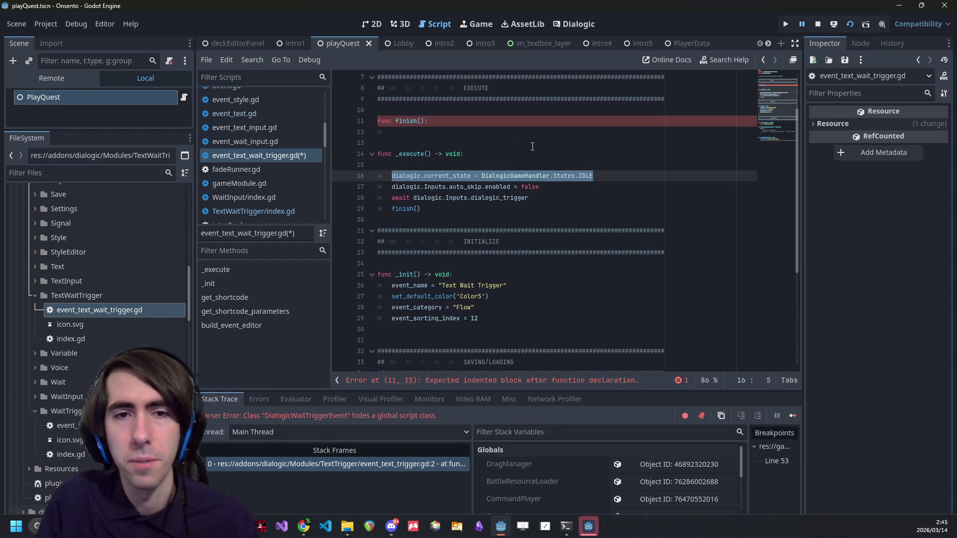
type("super.exe")
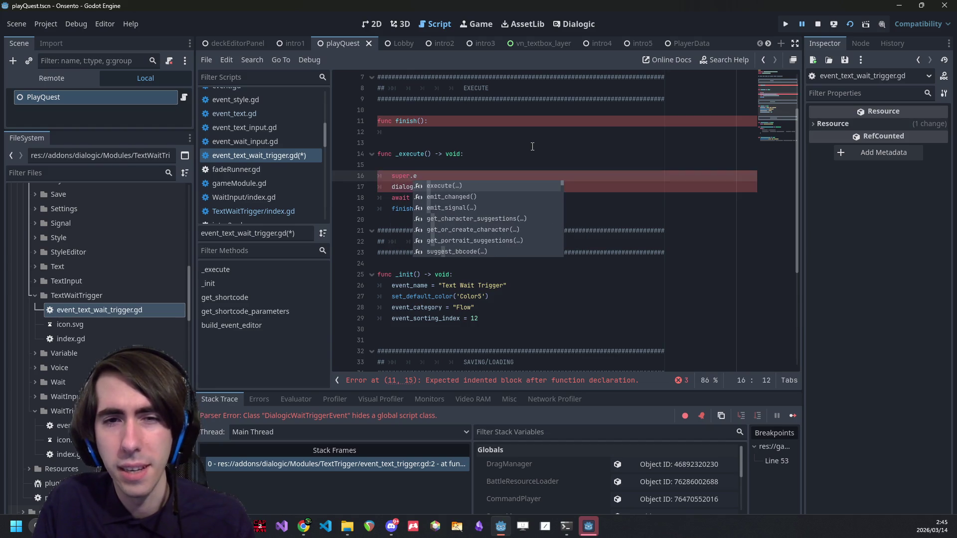
key("Return")
key("ctrl+BackSpace")
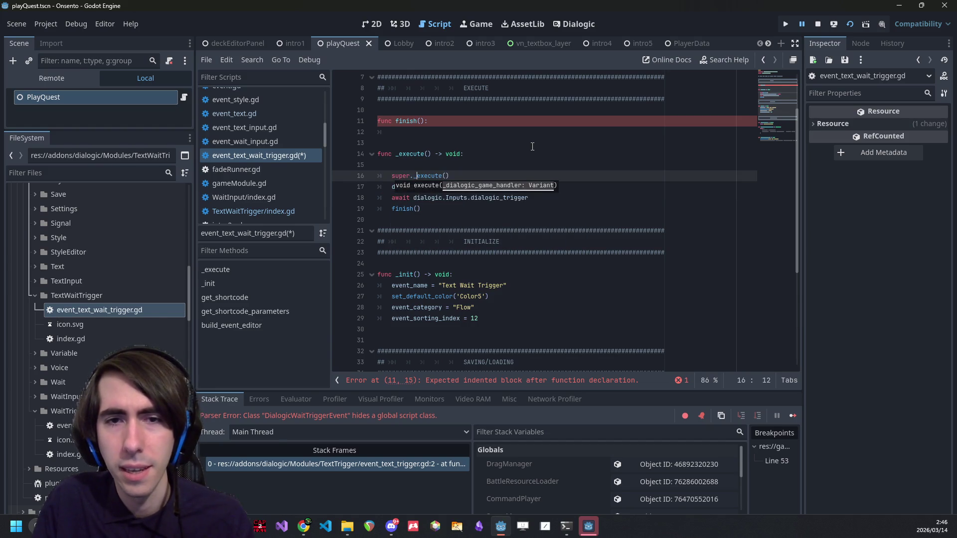
type("_")
key("Return")
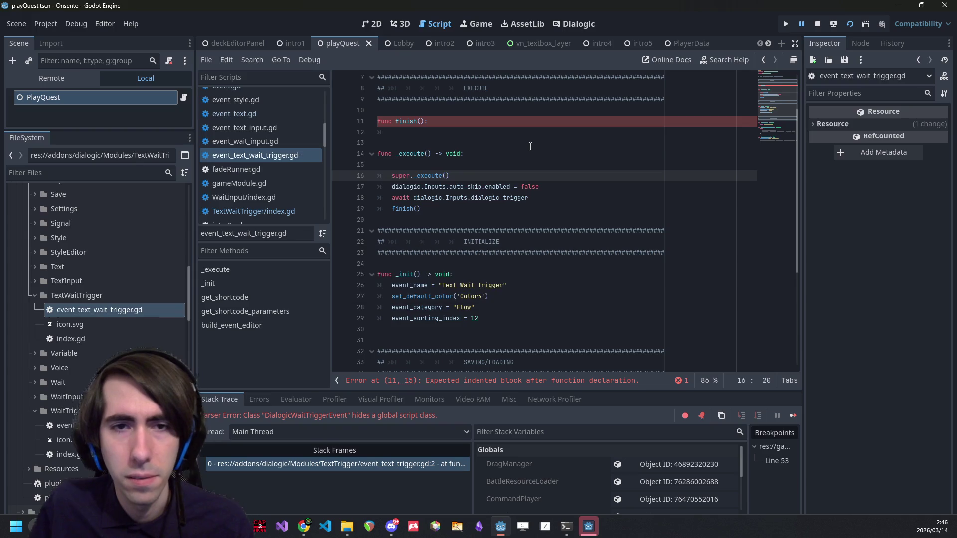
After checking the parent's _execute, delete the old auto_skip, await and finish lines.
left_click(427, 177, "ctrl")
left_click(492, 192)
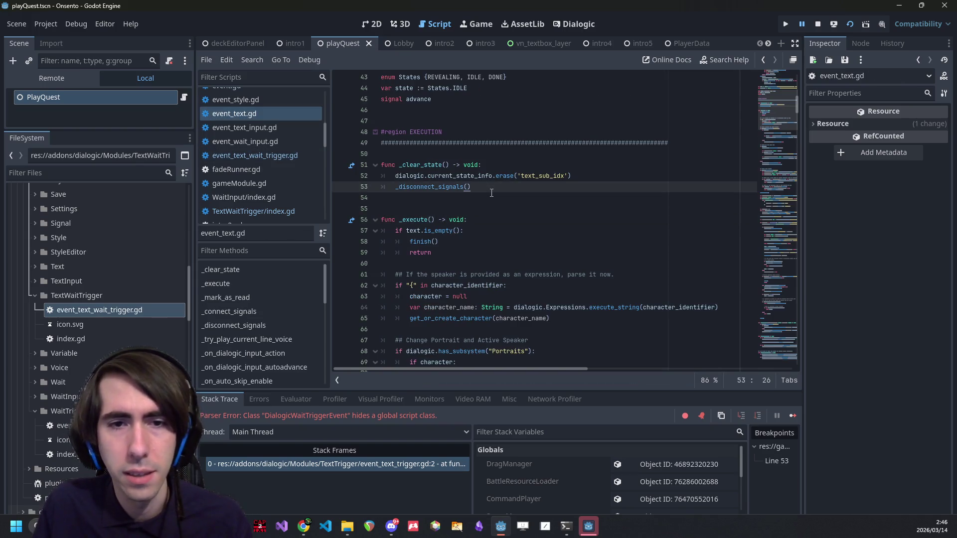
key("alt+Left")
key("alt+Left")
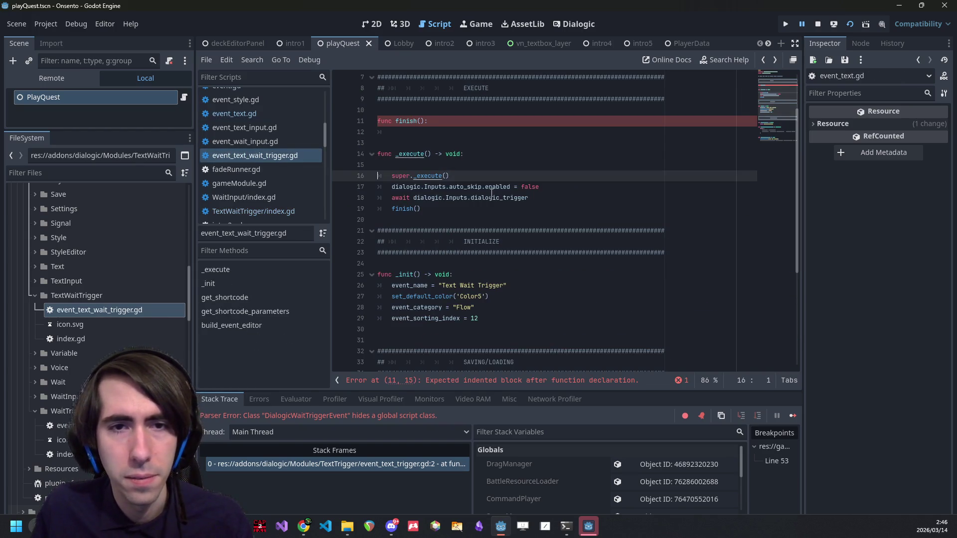
scroll(492, 191, "up", 2)
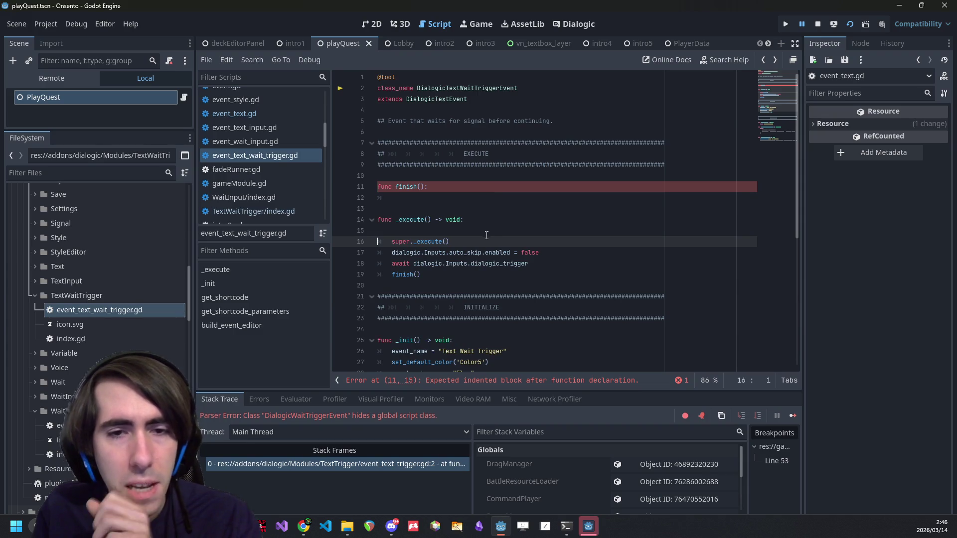
left_click_drag(559, 254, 394, 259)
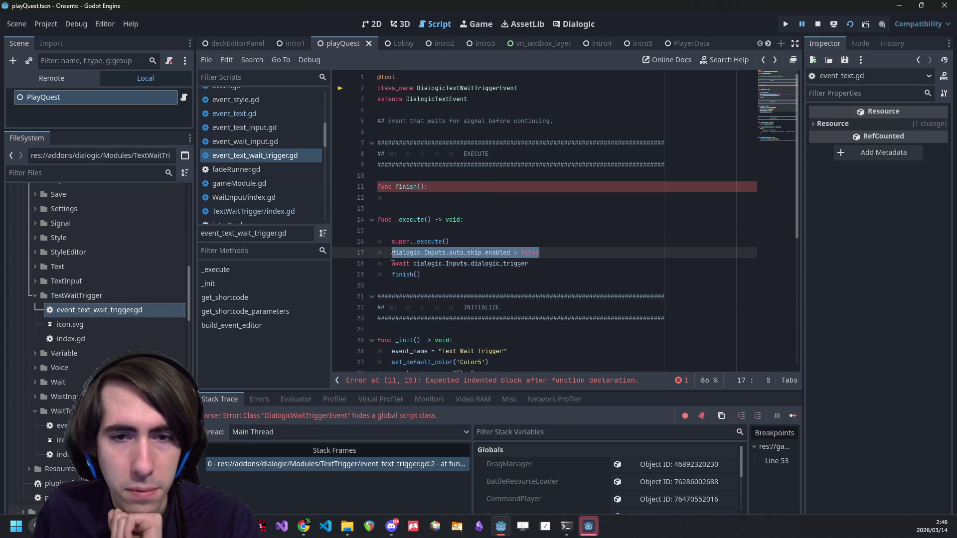
left_click(483, 276)
left_click_drag(556, 272, 392, 253)
key("BackSpace")
left_click(446, 230)
key("BackSpace")
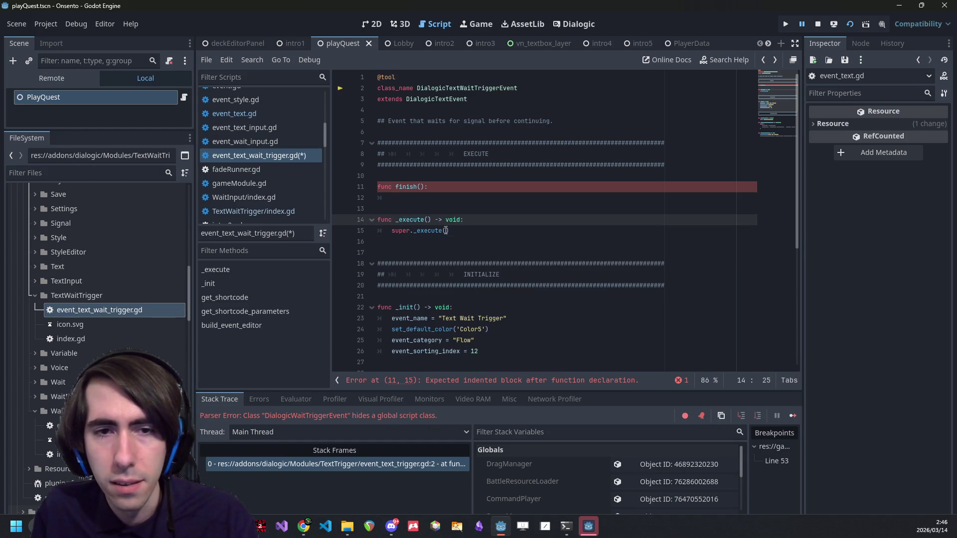
mouse_move(453, 231)
left_mouse_down()
mouse_move(389, 220)
mouse_move(379, 209)
left_mouse_up()
scroll(423, 248, "down", 2)
scroll(422, 248, "up", 2)
Start a 'var' declaration below the description comment, then remove it and the blank lines.
left_click(459, 132)
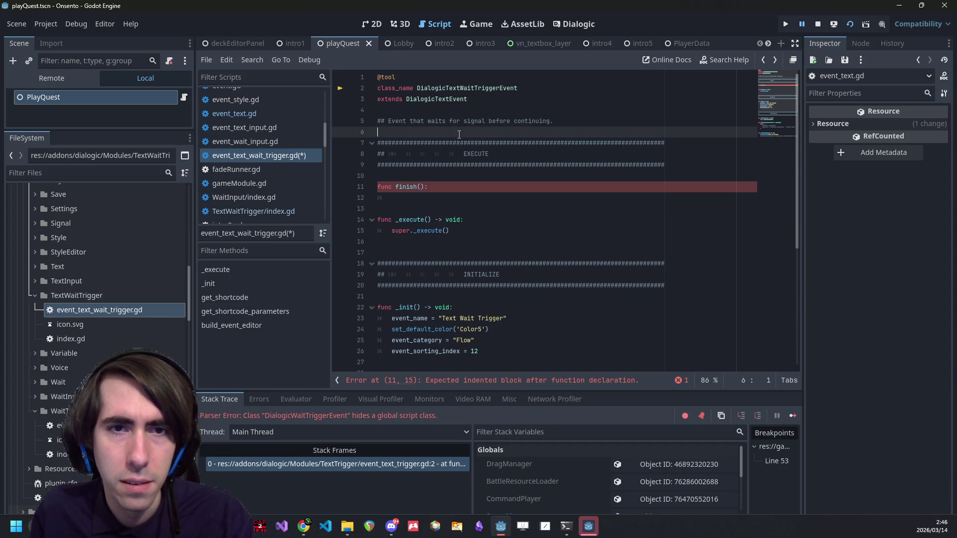
key("Return")
key("Return")
key("Up")
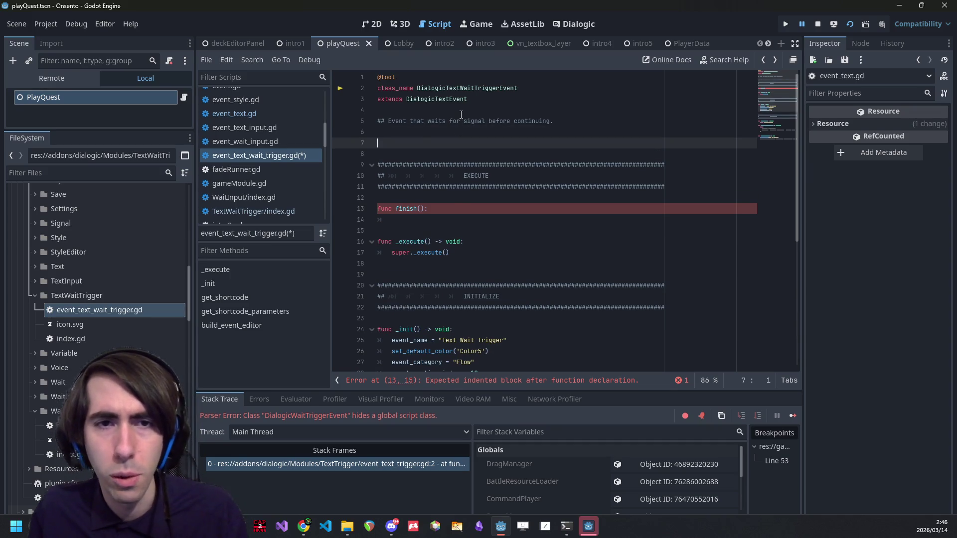
type("var")
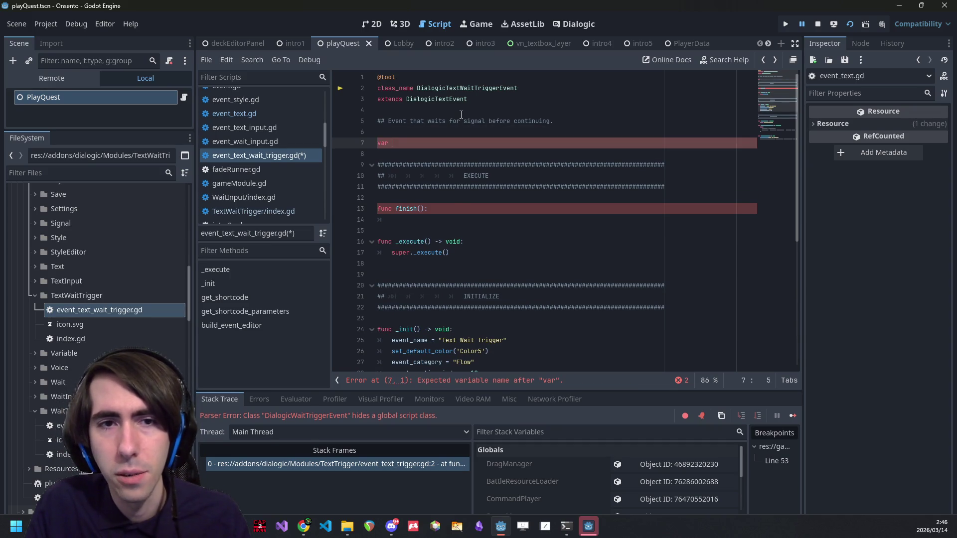
key("ctrl+z")
key("ctrl+z")
key("ctrl+z")
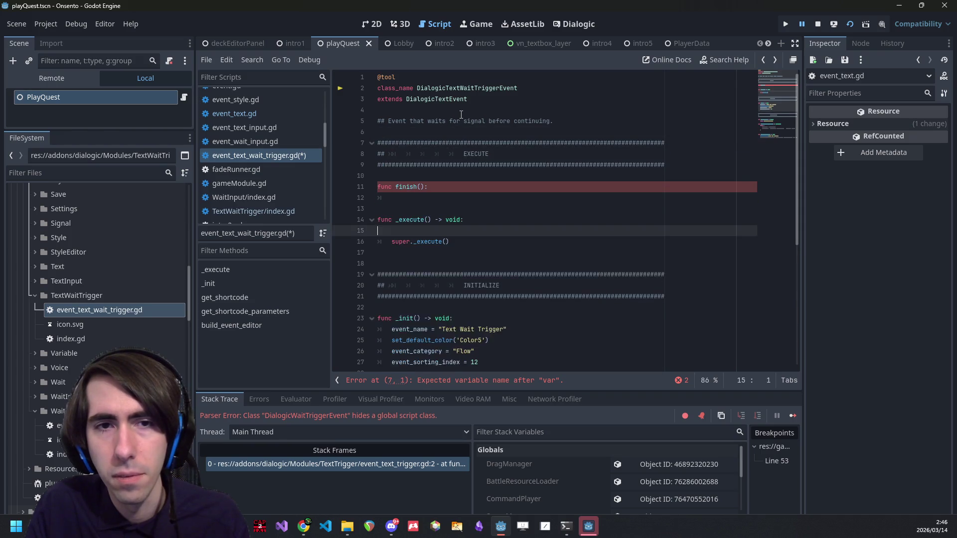
key("ctrl+y")
key("ctrl+y")
key("ctrl+y")
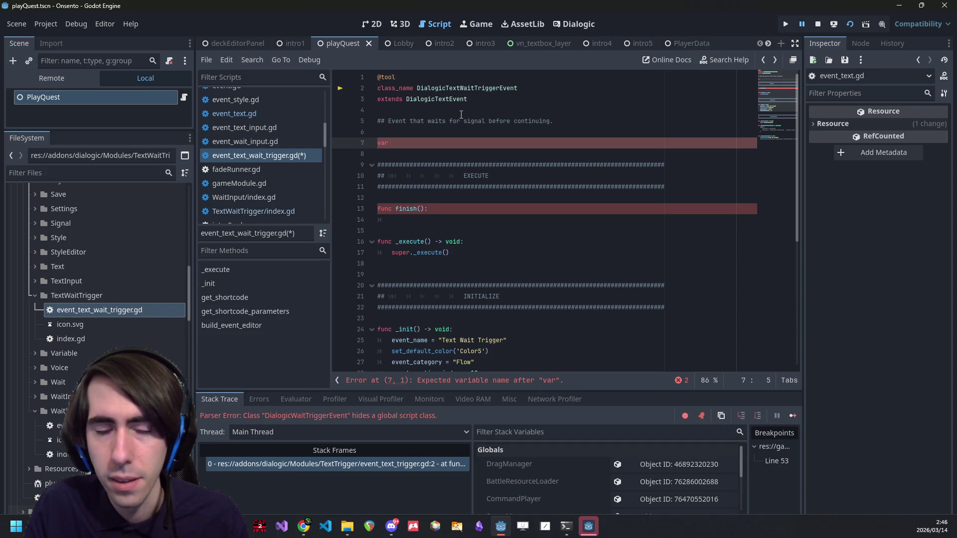
type("_")
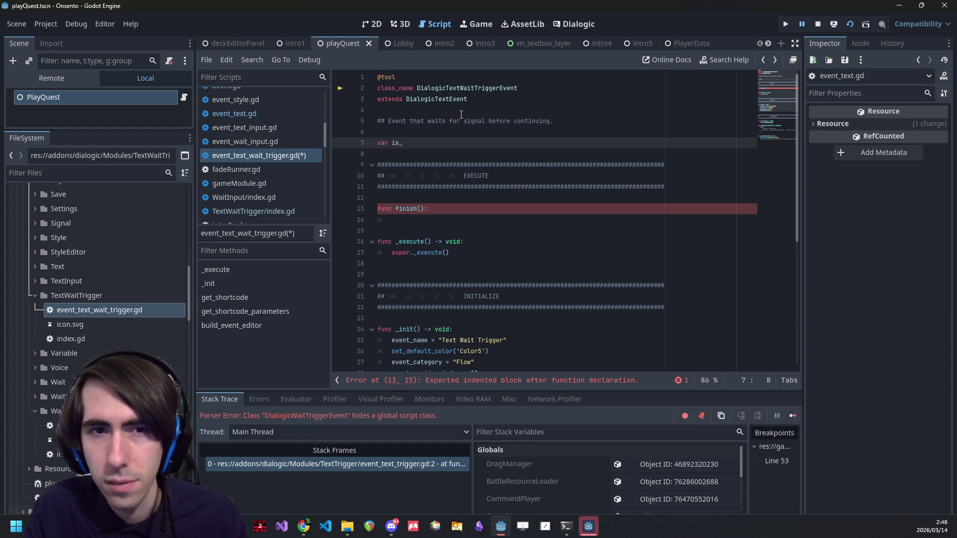
key("BackSpace")
key("BackSpace")
key("BackSpace")
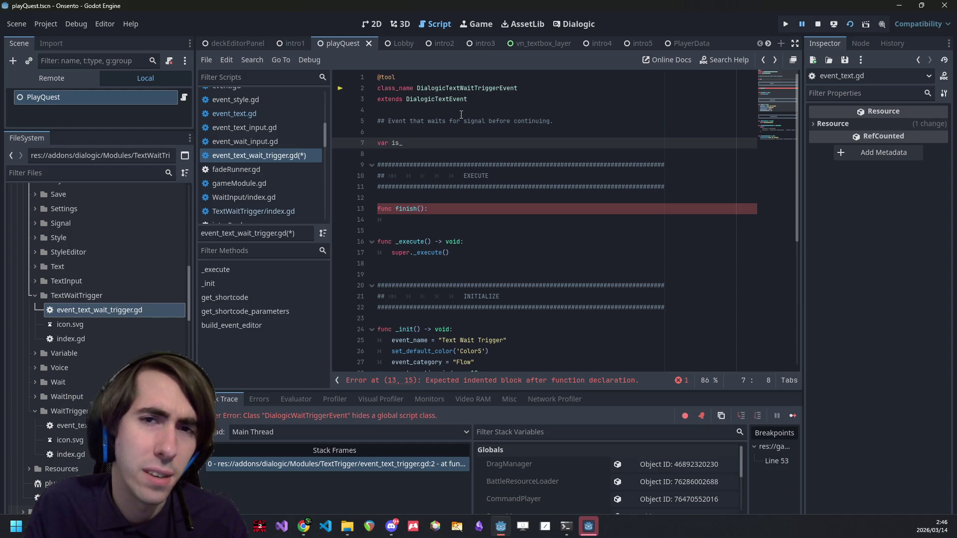
key("BackSpace")
key("BackSpace")
key("BackSpace")
key("ctrl+s")
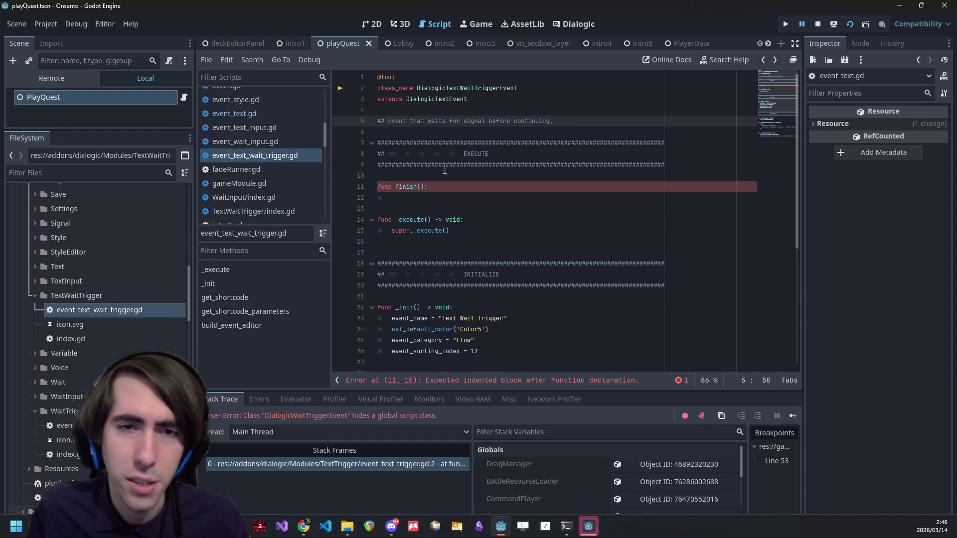
Give finish() a 'pass' body and save event_text_wait_trigger.gd.
left_click(414, 202)
type("pass")
key("ctrl+s")
left_click(449, 230)
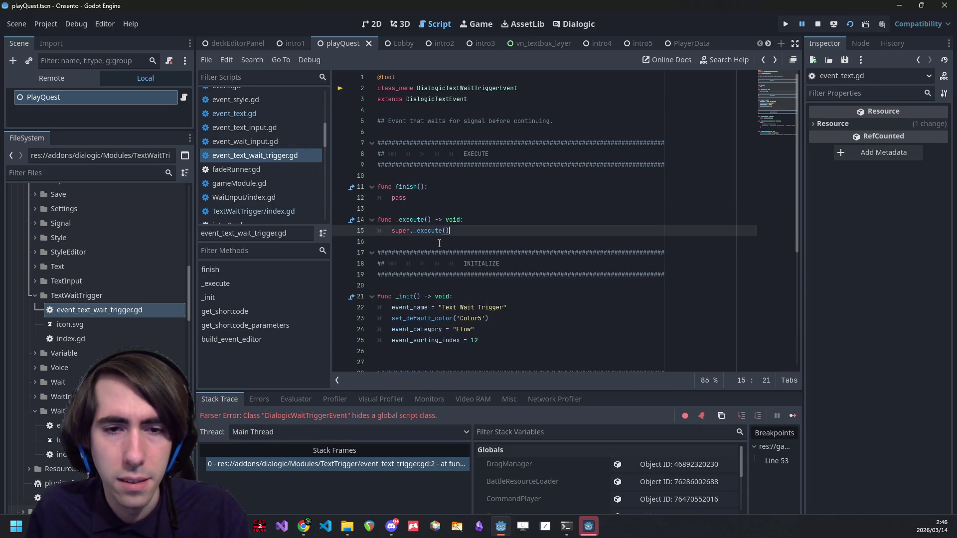
scroll(439, 243, "down", 4)
scroll(439, 243, "up", 4)
key("ctrl+s")
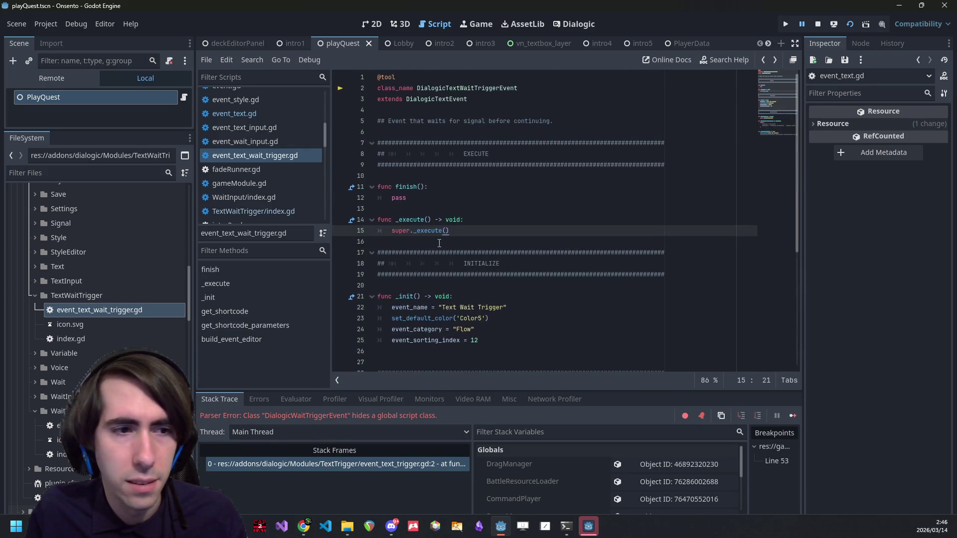
scroll(142, 314, "up", 5)
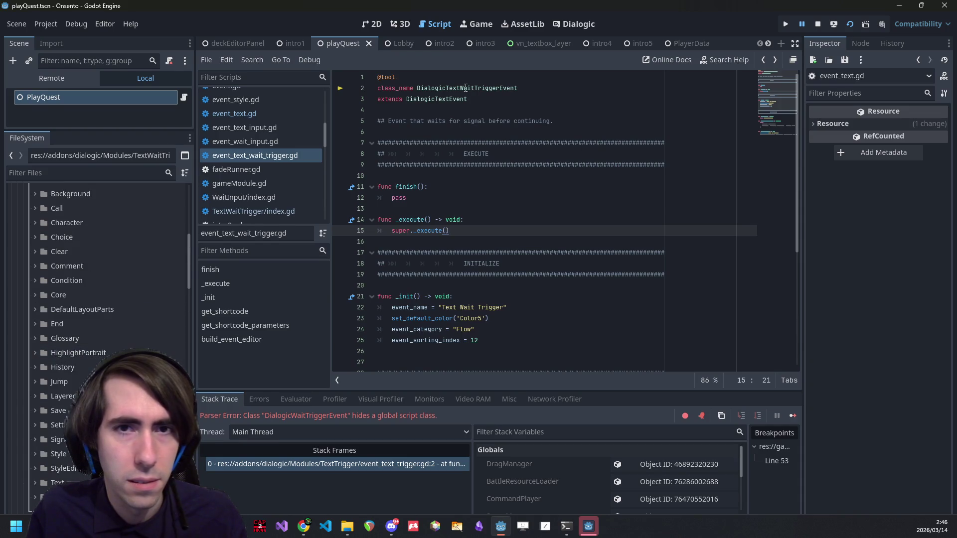
Review the _execute function in the parent DialogicTextEvent script, event_text.gd.
left_click(449, 99, "ctrl")
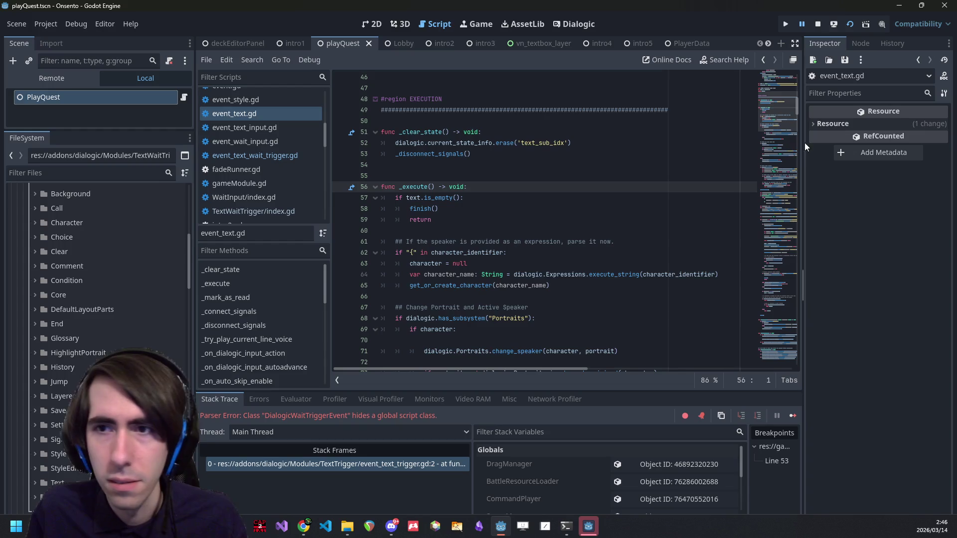
scroll(786, 116, "up", 5)
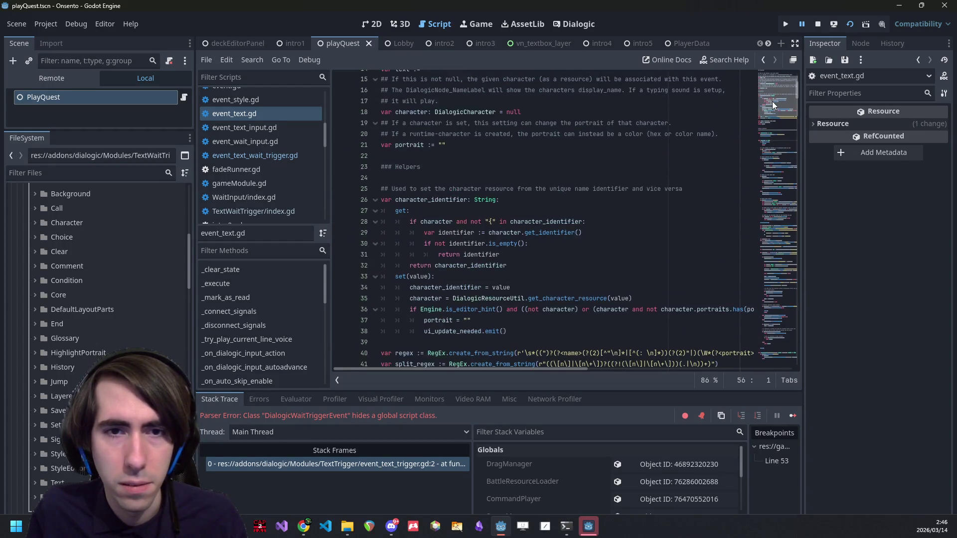
scroll(771, 110, "down", 12)
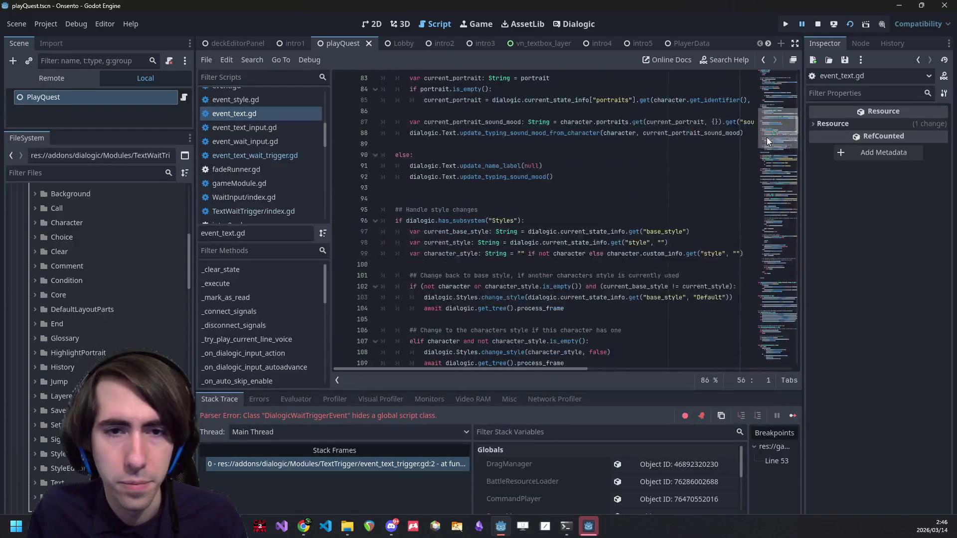
scroll(765, 130, "down", 4)
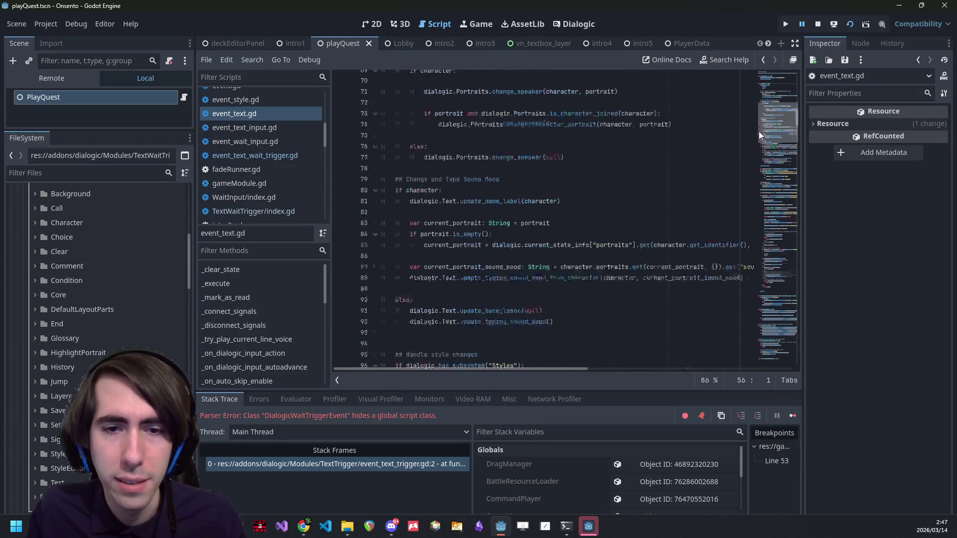
scroll(759, 137, "down", 4)
left_click_drag(758, 142, 757, 107)
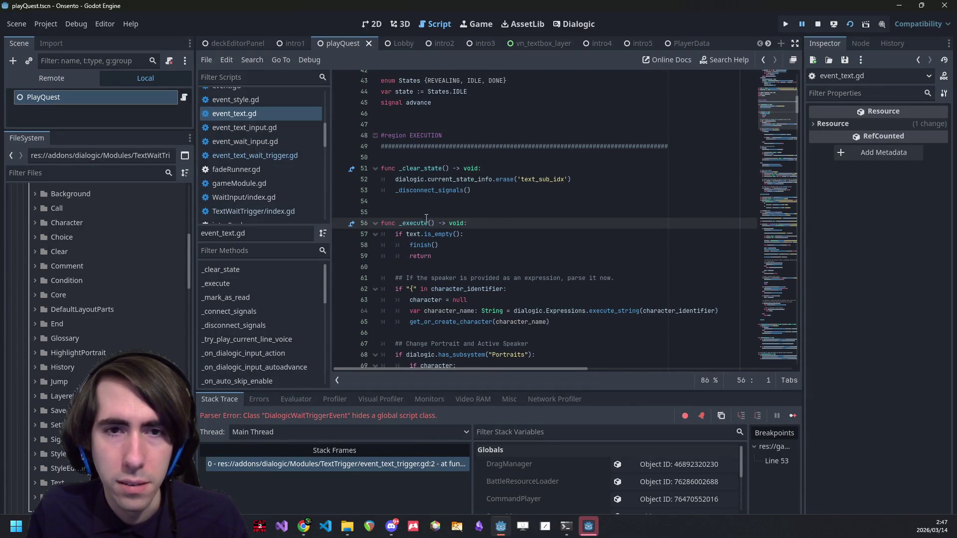
double_click(427, 222)
Back in the wait-trigger script, add an empty indented line after super._execute().
key("alt+Left")
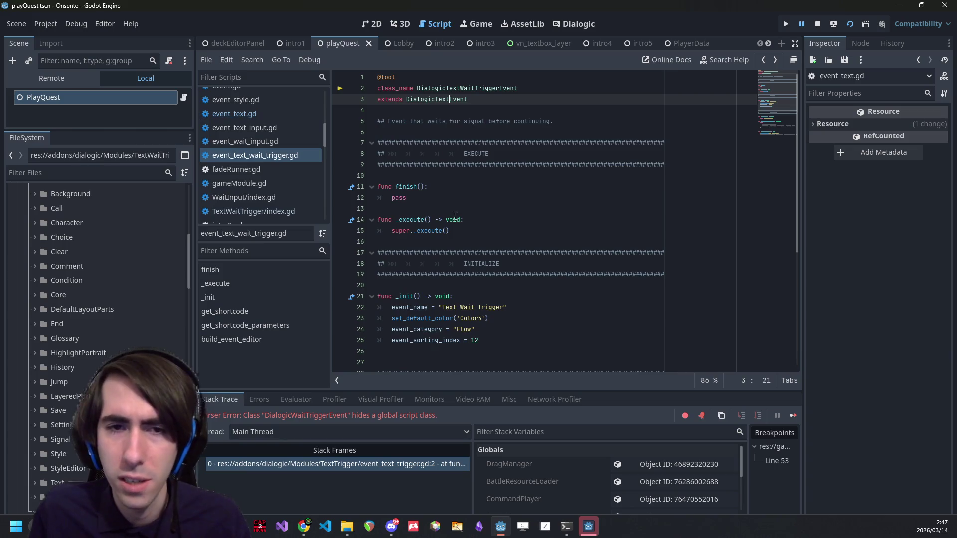
left_click(479, 215)
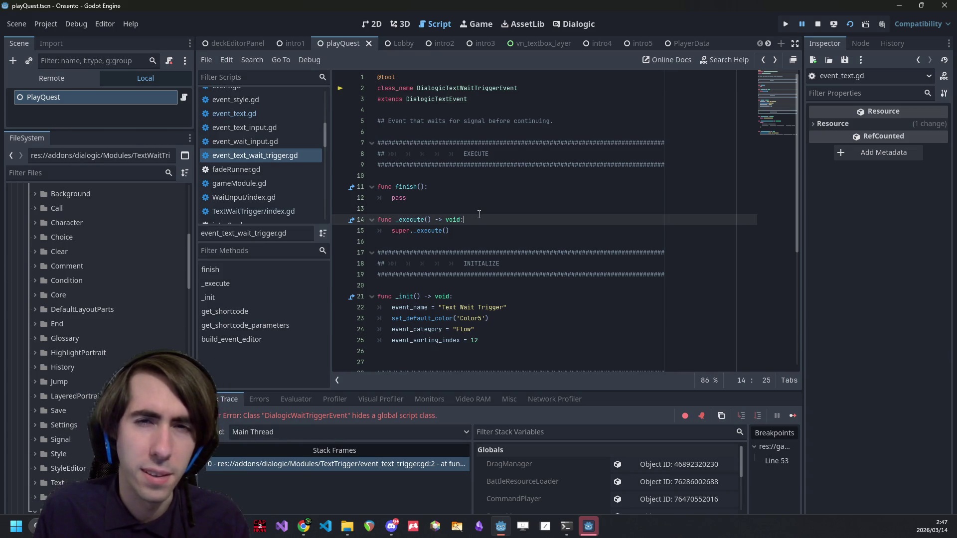
key("Down")
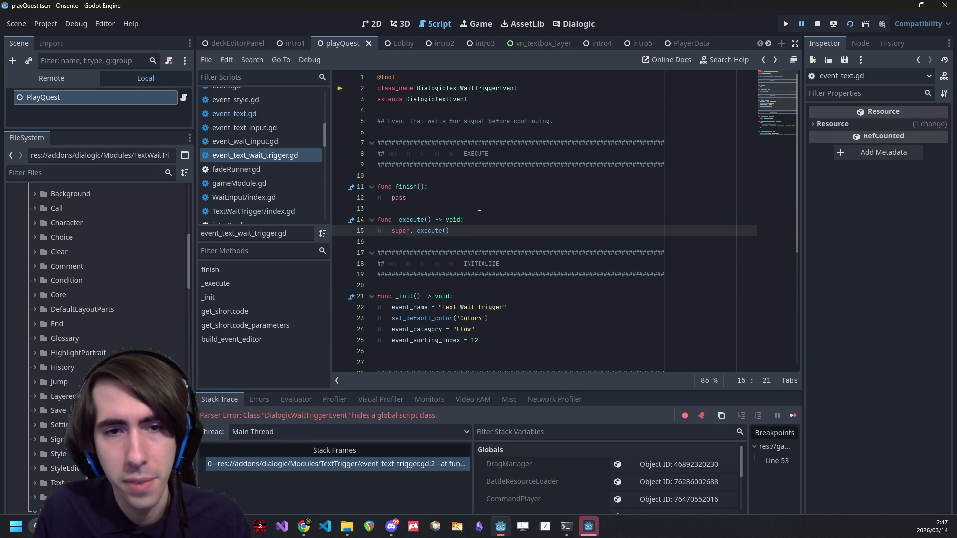
key("Return")
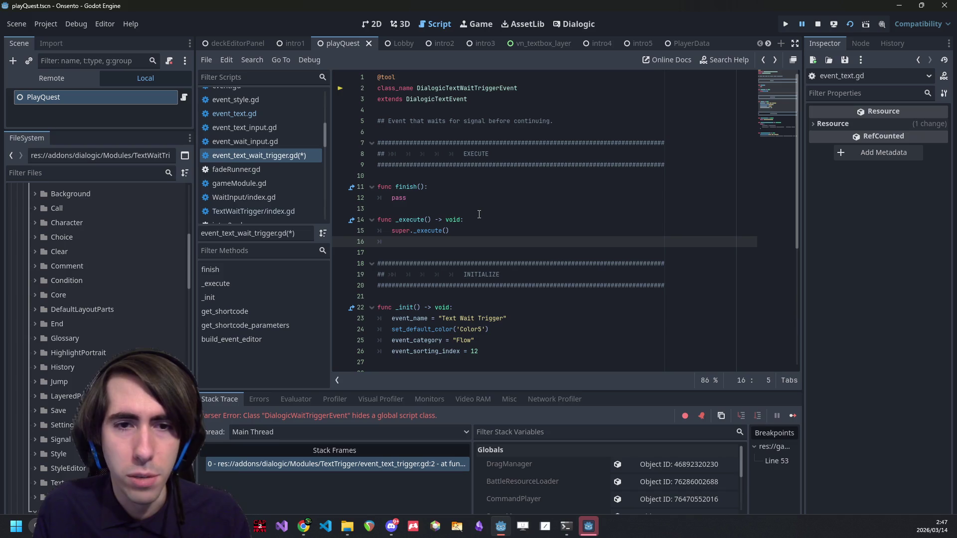
Write Dialogic.Inputs.dialogic_trigger.connect(func(): with the lambda body on a new line.
type("Dialogic.In")
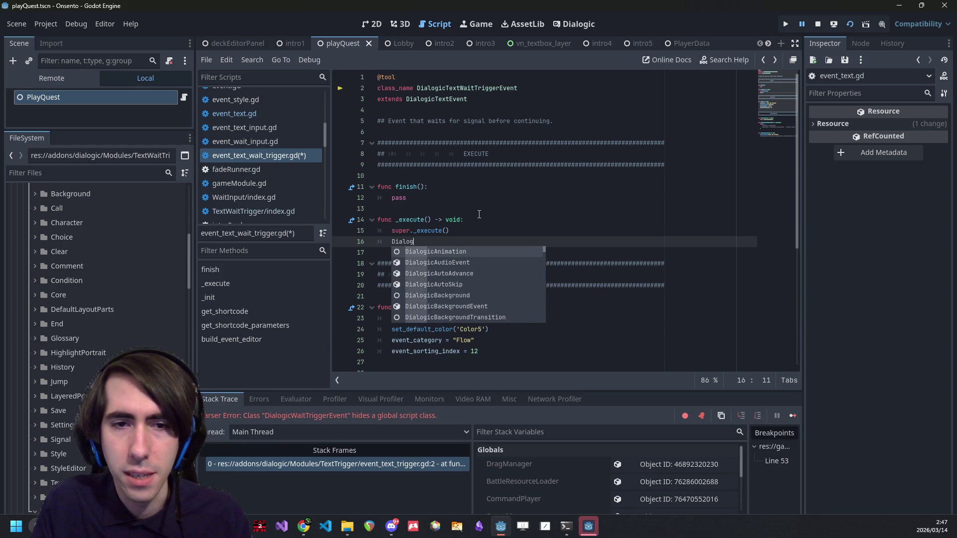
type("p")
key("Return")
type(".trig")
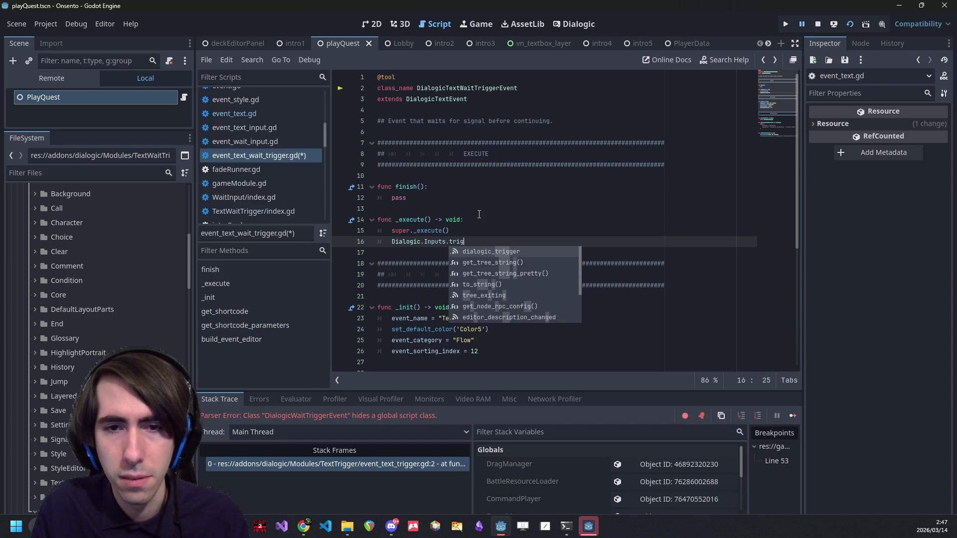
key("Return")
type(".c")
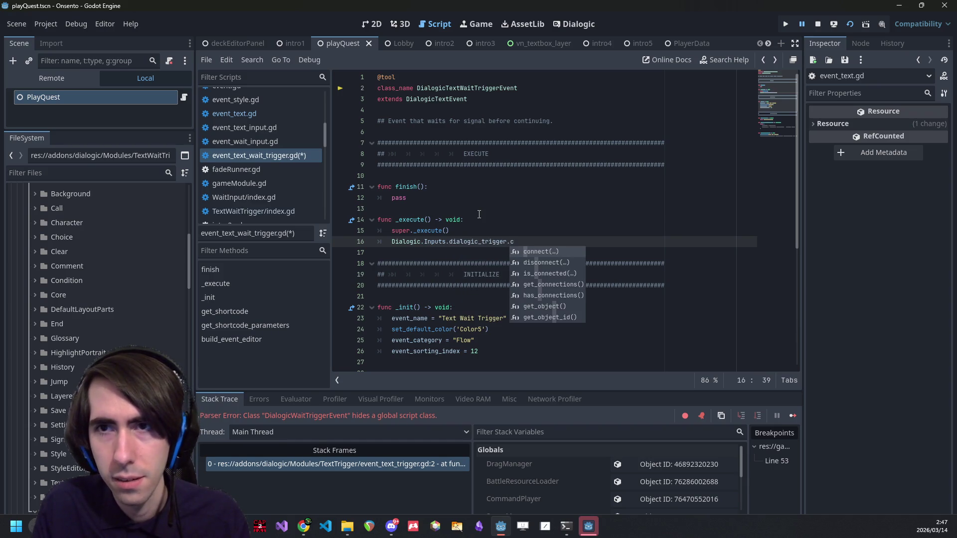
key("Return")
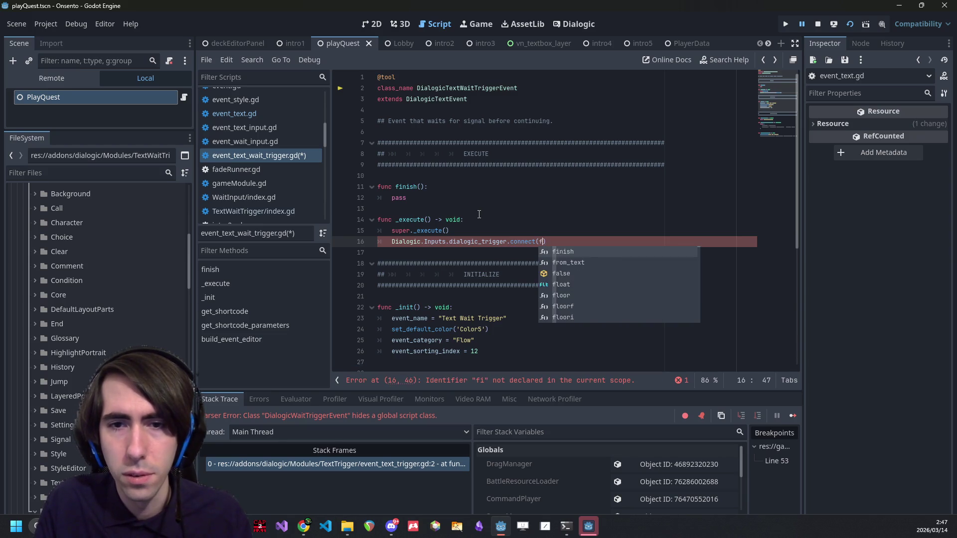
key("BackSpace")
type("func():")
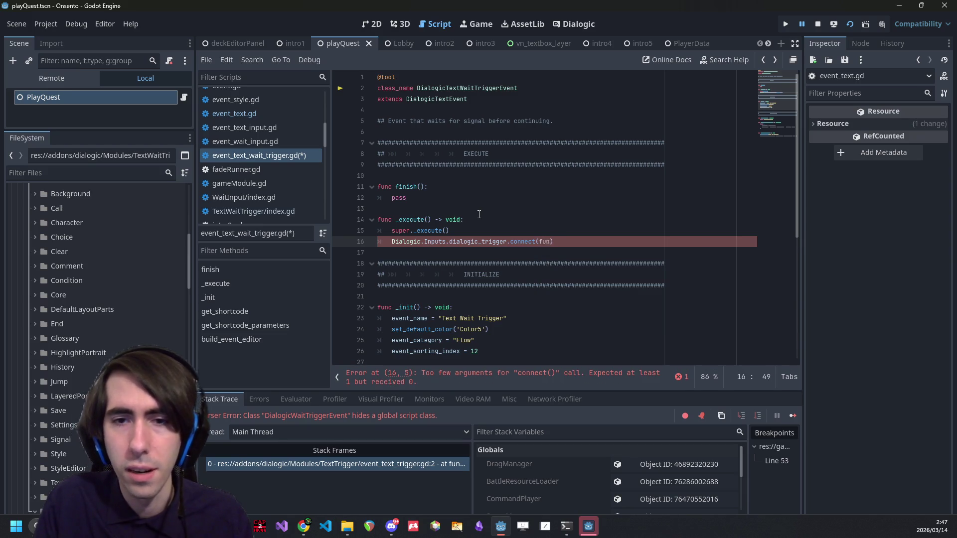
key("Return")
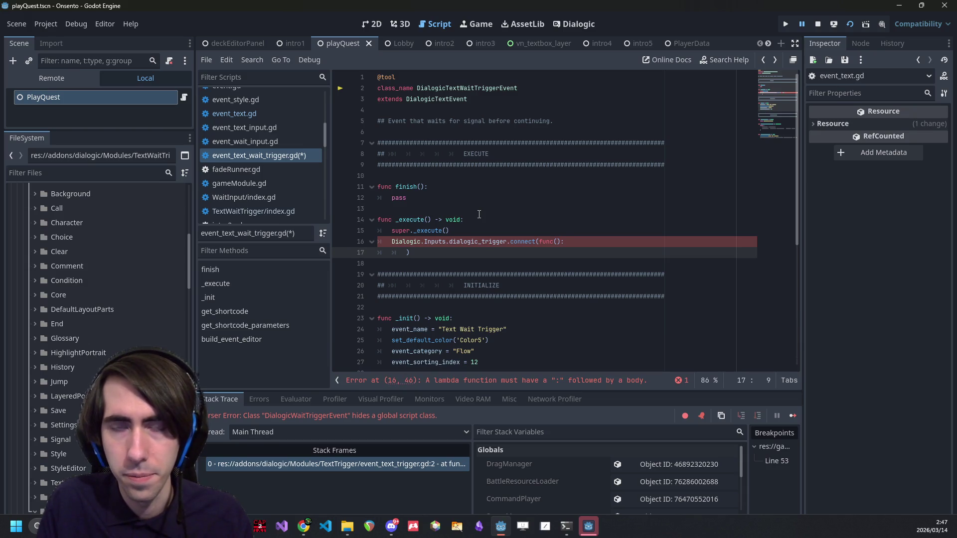
Look up the event_finished signal and finish function in the base DialogicEvent script.
left_click(439, 89)
left_click(440, 99, "ctrl")
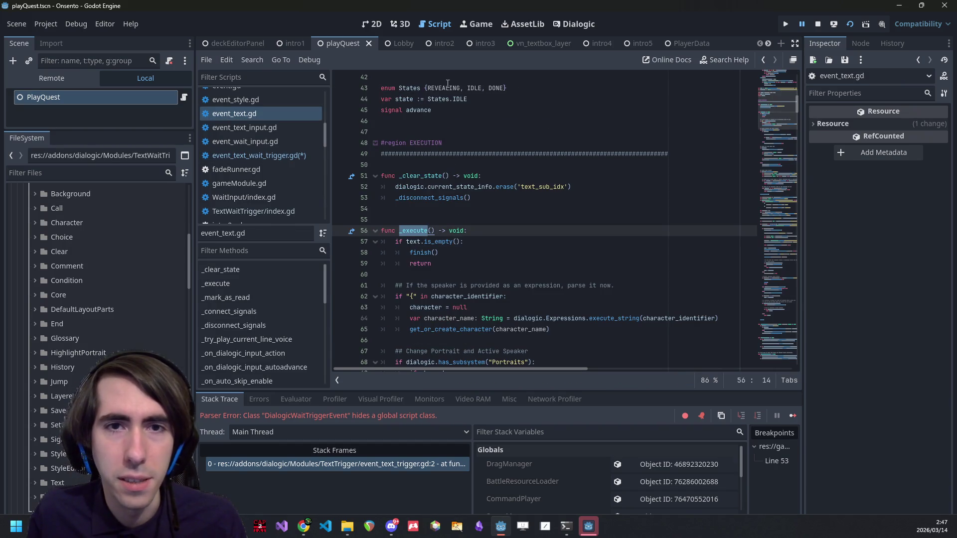
scroll(447, 84, "up", 10)
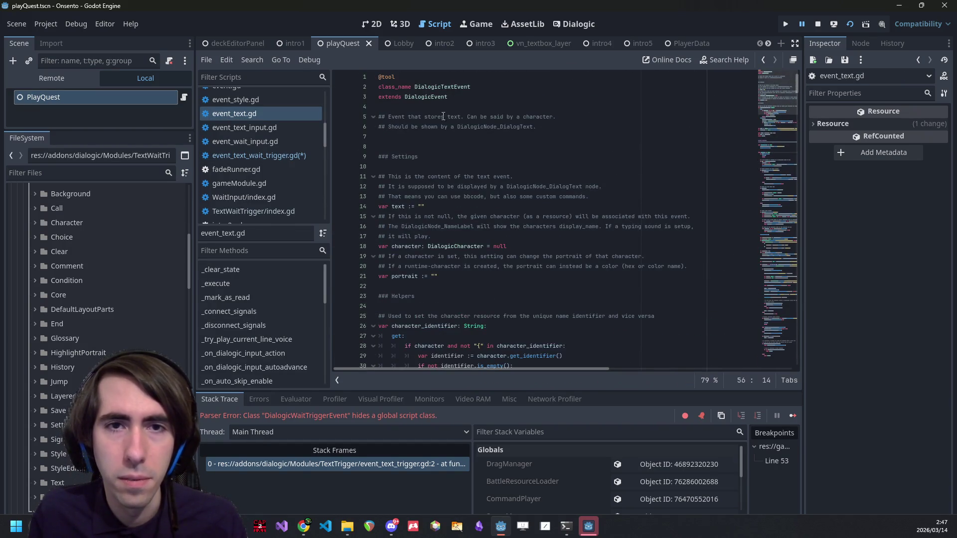
left_click(436, 97, "ctrl")
left_click(447, 226)
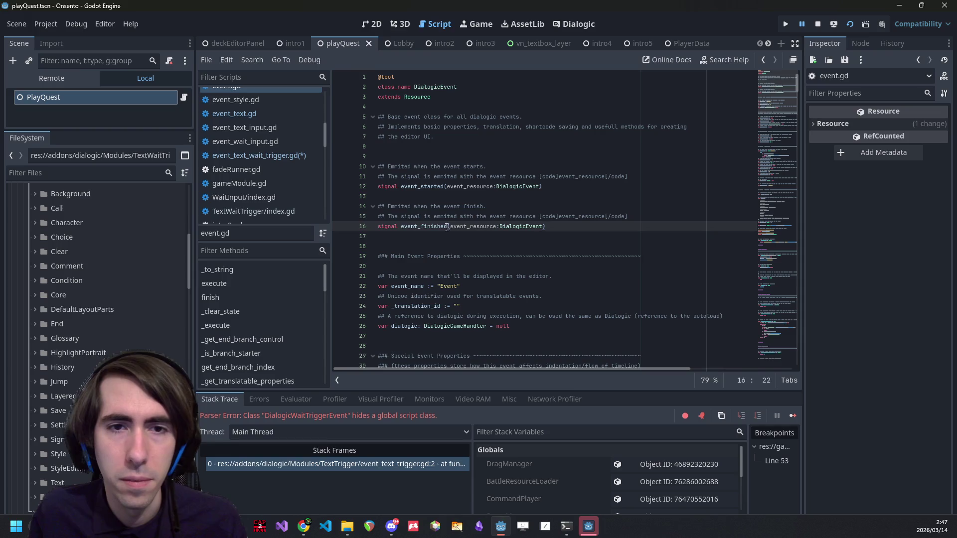
key("ctrl+f")
type("finish")
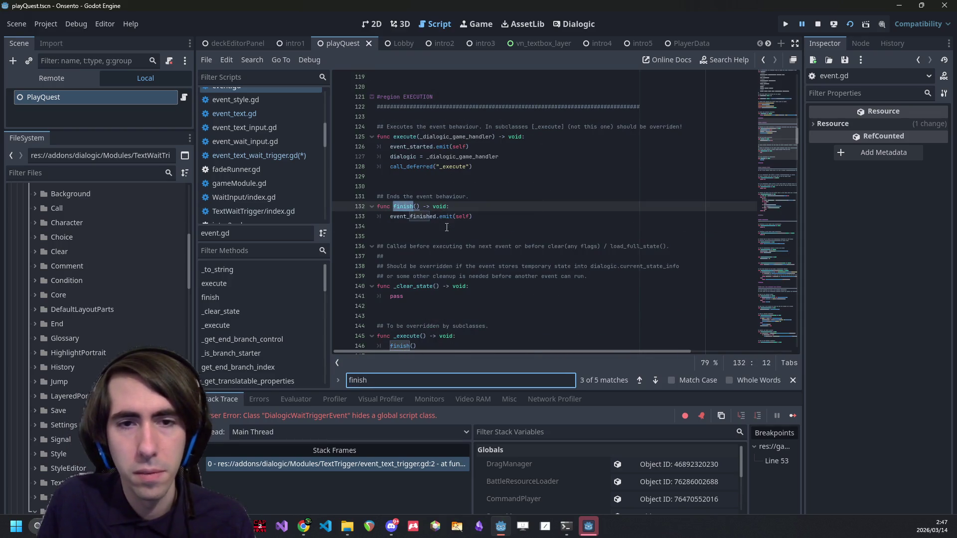
left_click(481, 207)
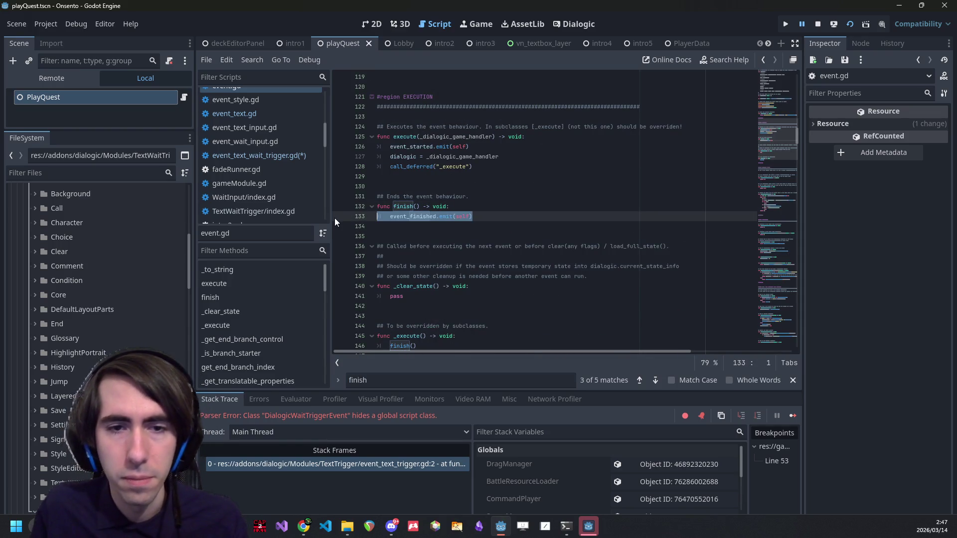
key("alt+Left")
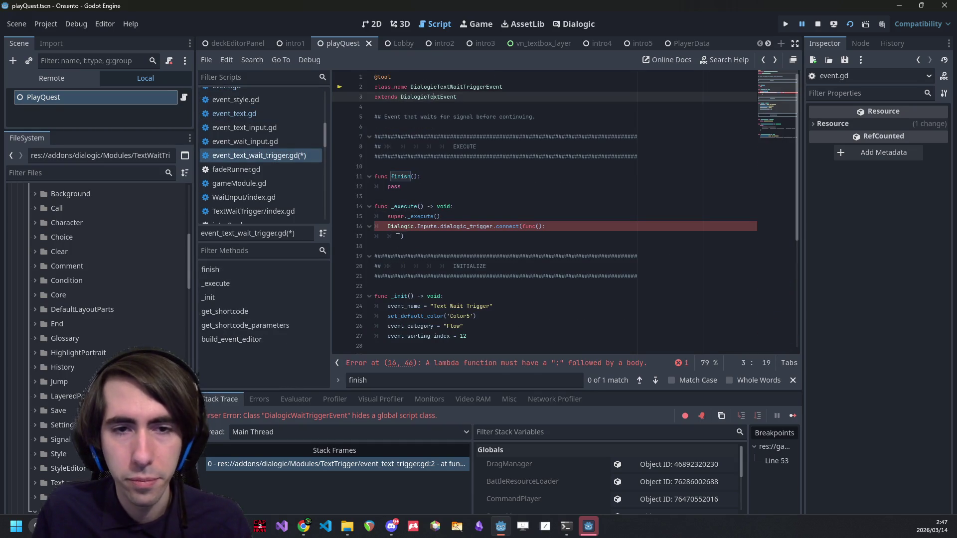
Make the lambda emit event_finished.emit(self), save, and add a ONCE connect flag.
left_click(400, 236)
type("event_finished.emit(self)")
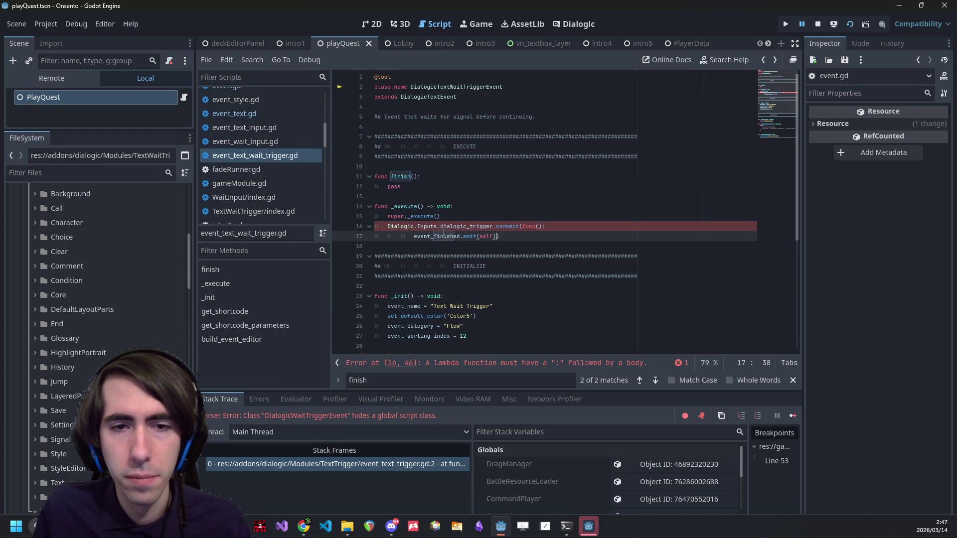
key("ctrl+s")
type(", ONCE")
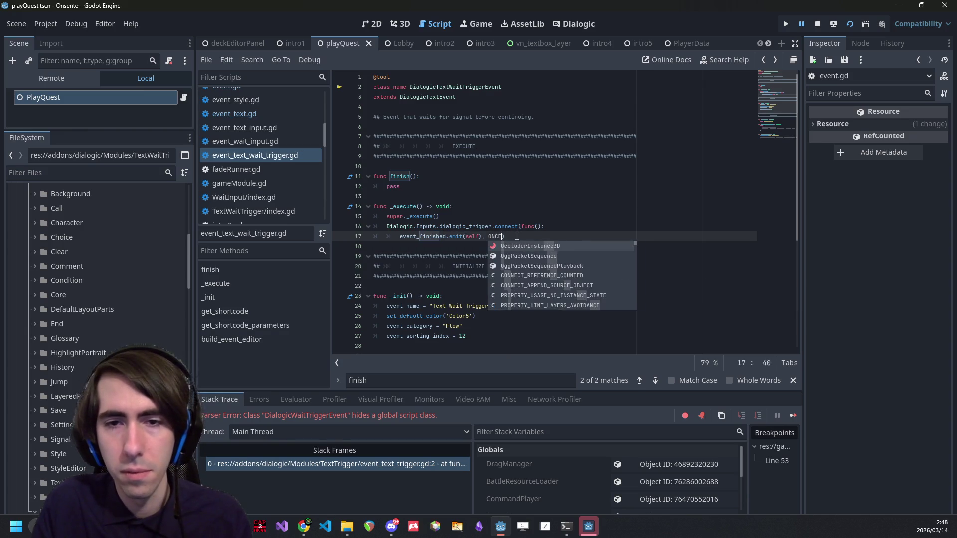